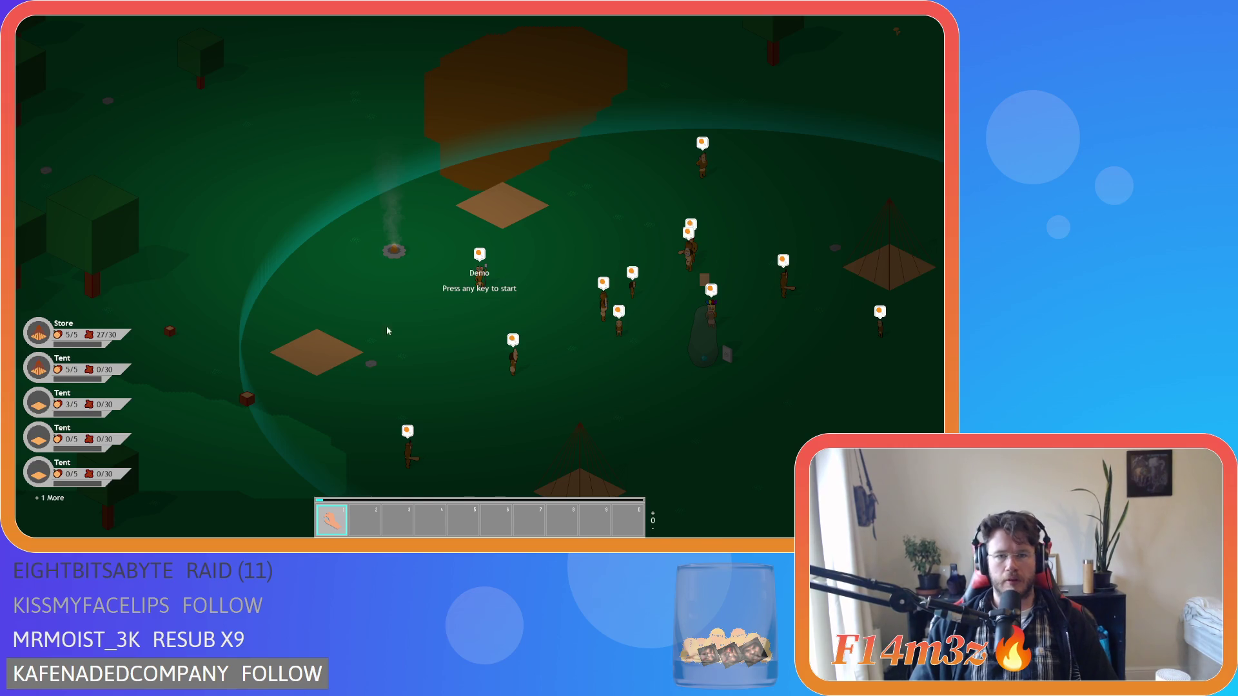
Stop the running Entheogen build with Escape to get back to GameMaker
{"action": "key", "text": "Escape"}
{"action": "key", "text": "Escape"}
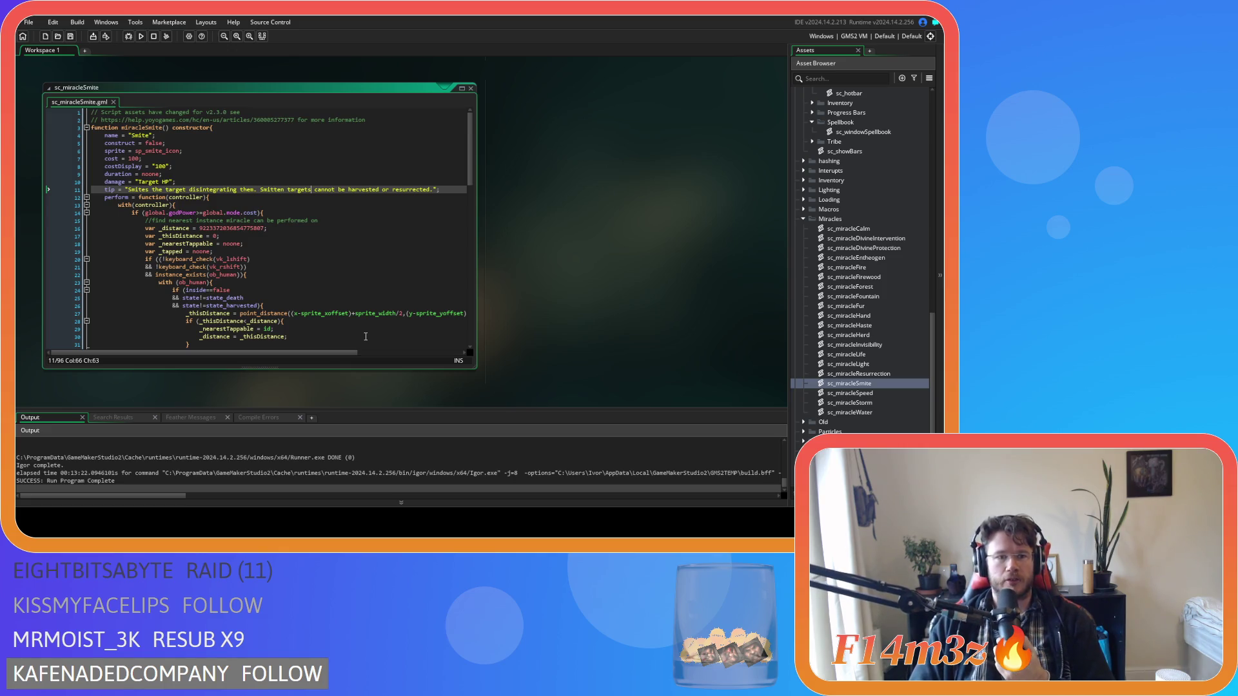
Bring the sc_windowSpellbook editor into view and place the cursor on line 9's 368/528 panel values
{"action": "scroll", "coordinate": [359, 330], "scroll_direction": "down", "scroll_amount": 3}
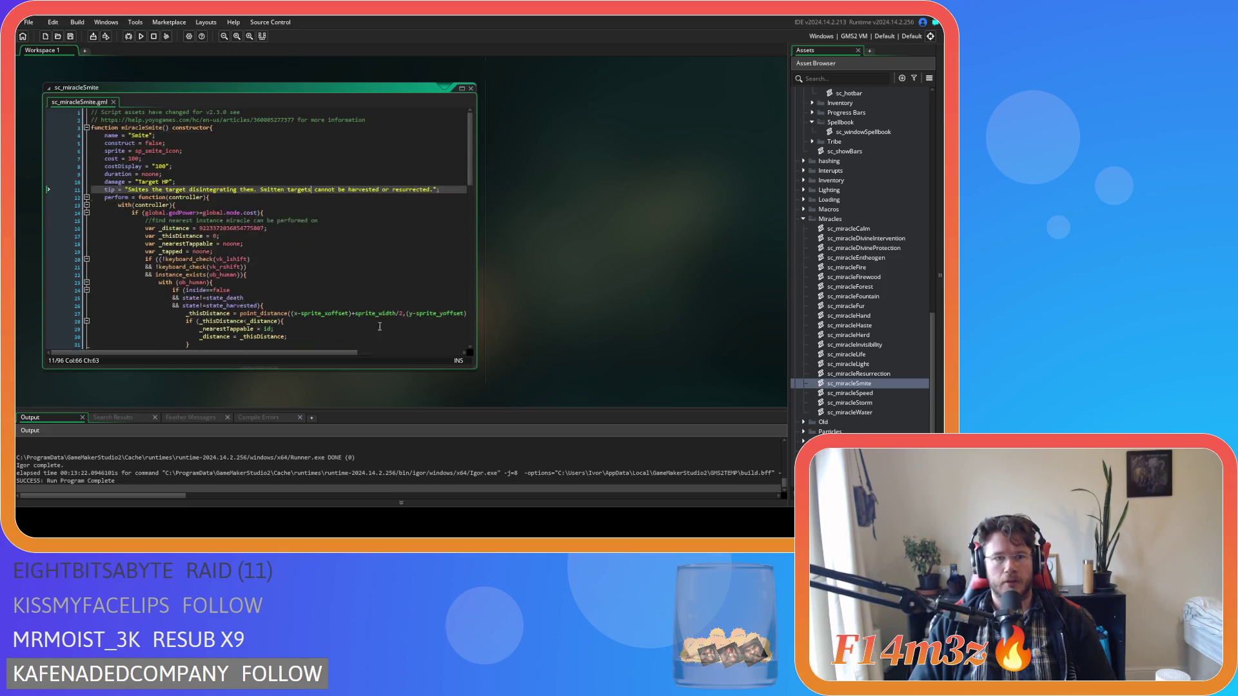
{"action": "scroll", "coordinate": [576, 323], "scroll_direction": "down", "scroll_amount": 5}
{"action": "scroll", "coordinate": [563, 333], "scroll_direction": "down", "scroll_amount": 10}
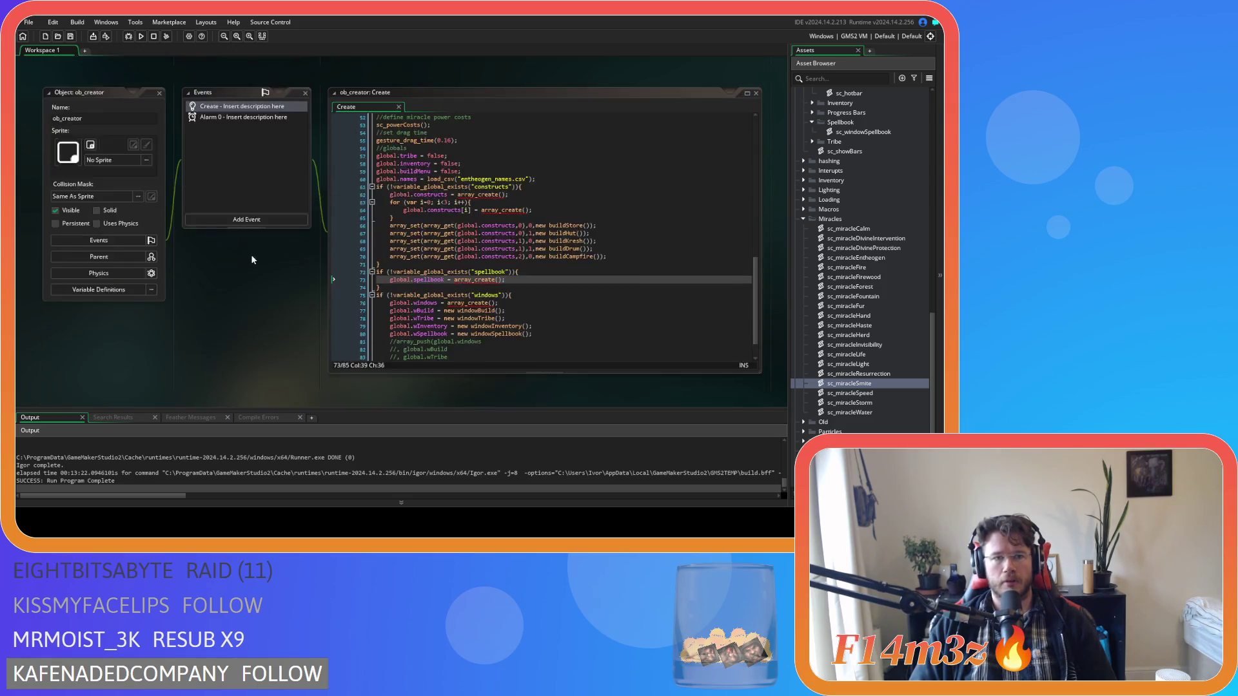
{"action": "scroll", "coordinate": [381, 296], "scroll_direction": "down", "scroll_amount": 2}
{"action": "left_click", "coordinate": [377, 270]}
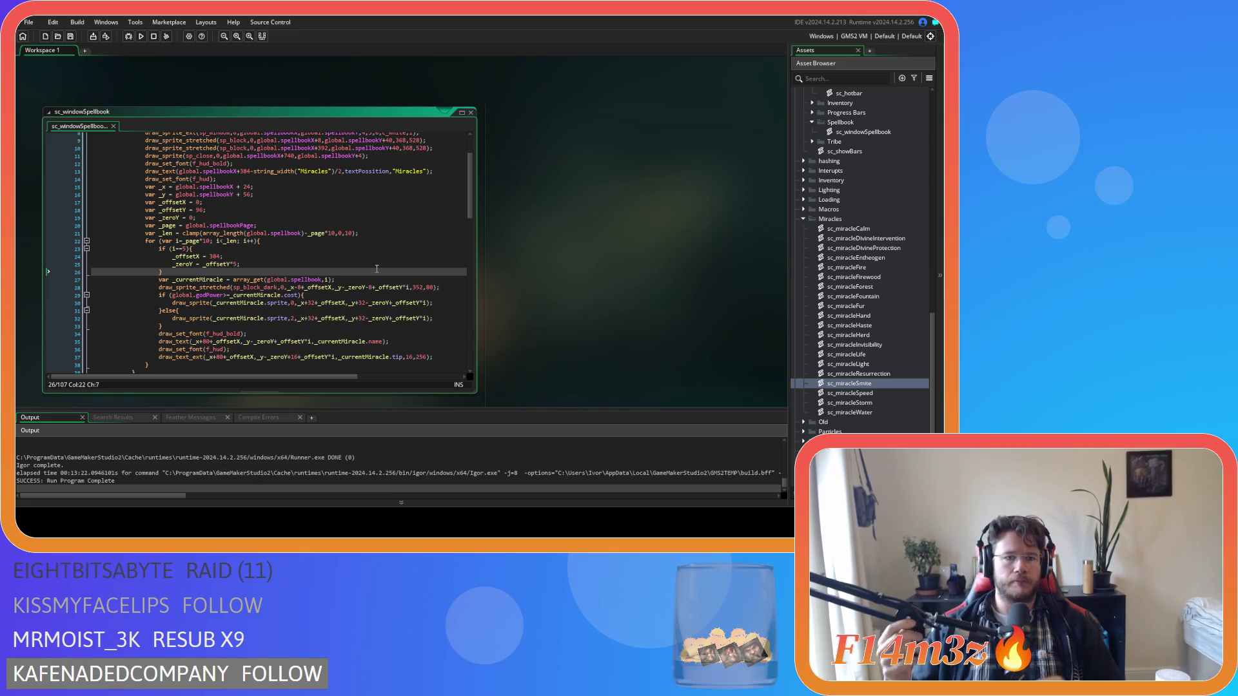
{"action": "scroll", "coordinate": [375, 241], "scroll_direction": "up", "scroll_amount": 3}
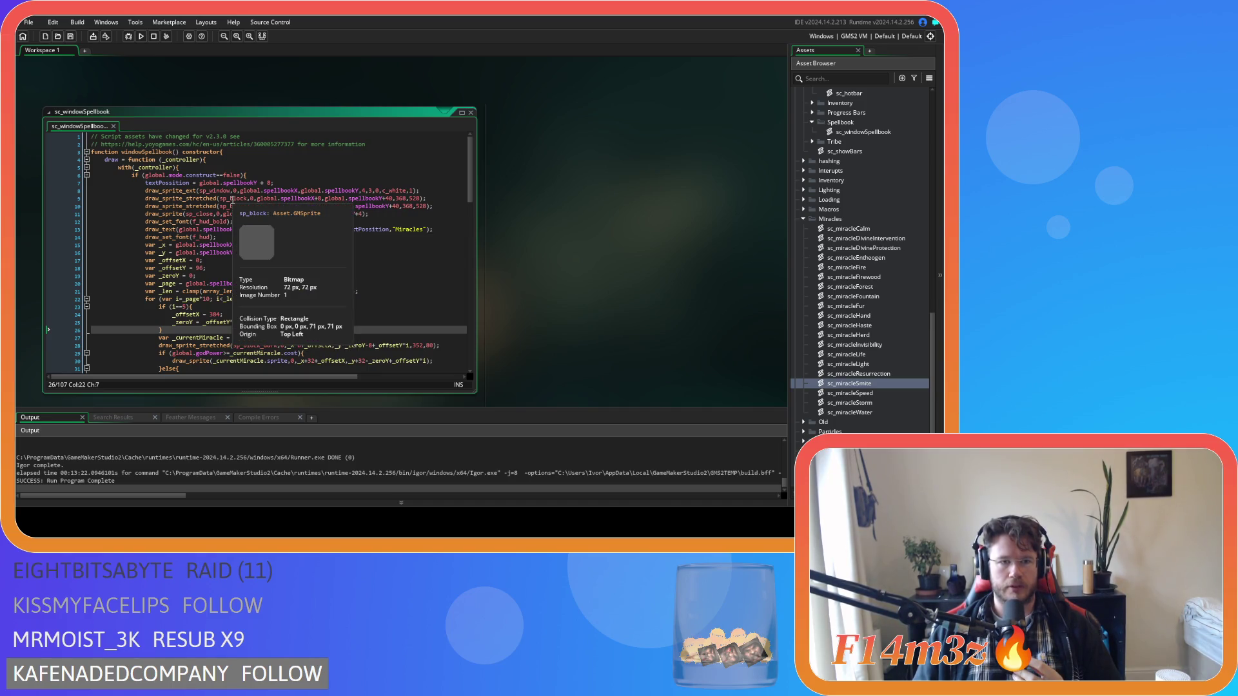
{"action": "left_click", "coordinate": [396, 197]}
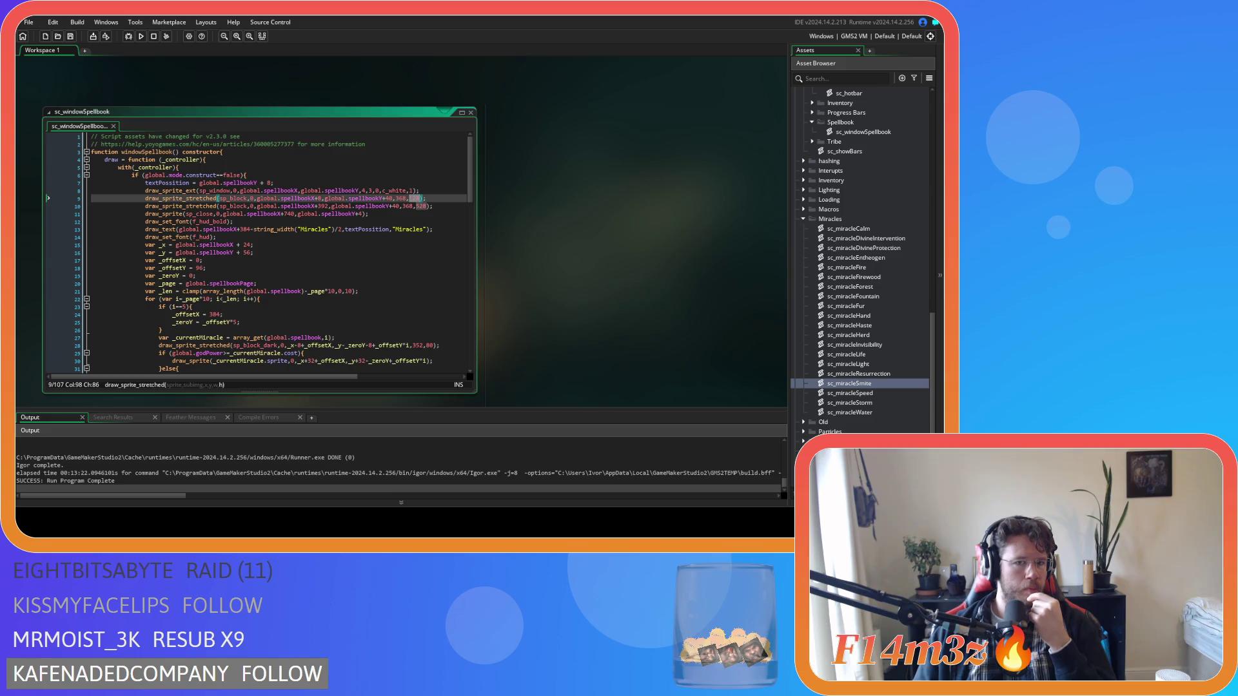
{"action": "scroll", "coordinate": [411, 198], "scroll_direction": "down", "scroll_amount": 3}
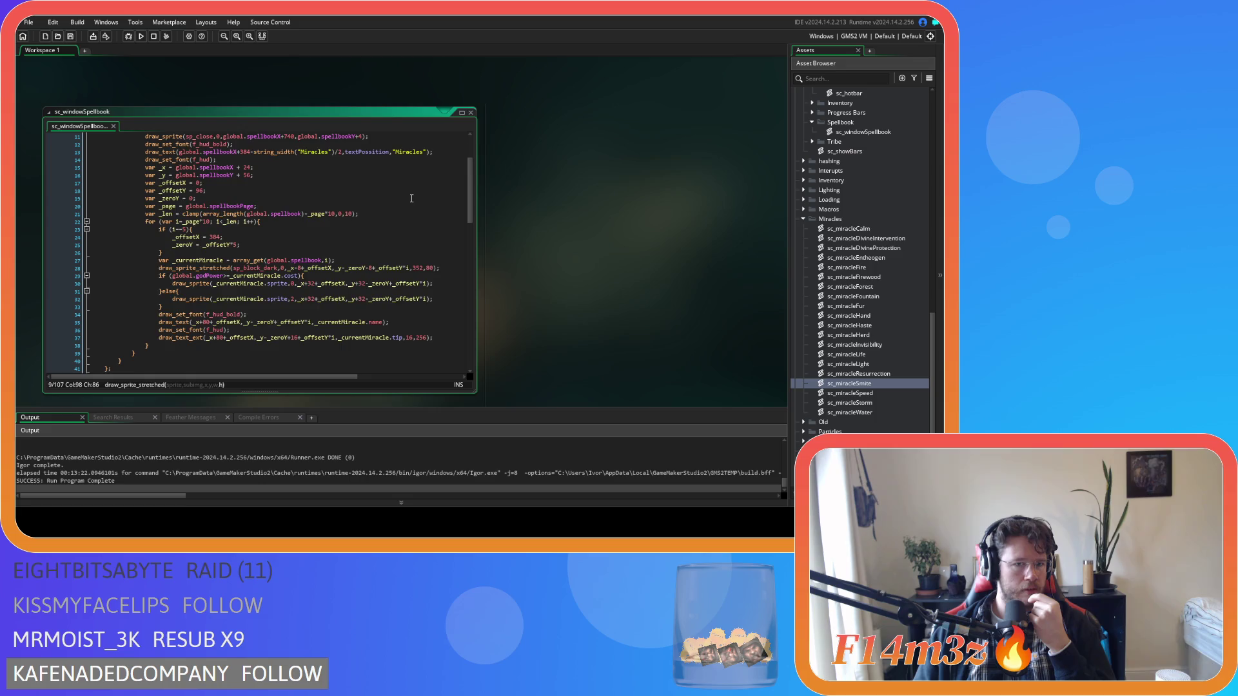
{"action": "scroll", "coordinate": [411, 198], "scroll_direction": "up", "scroll_amount": 2}
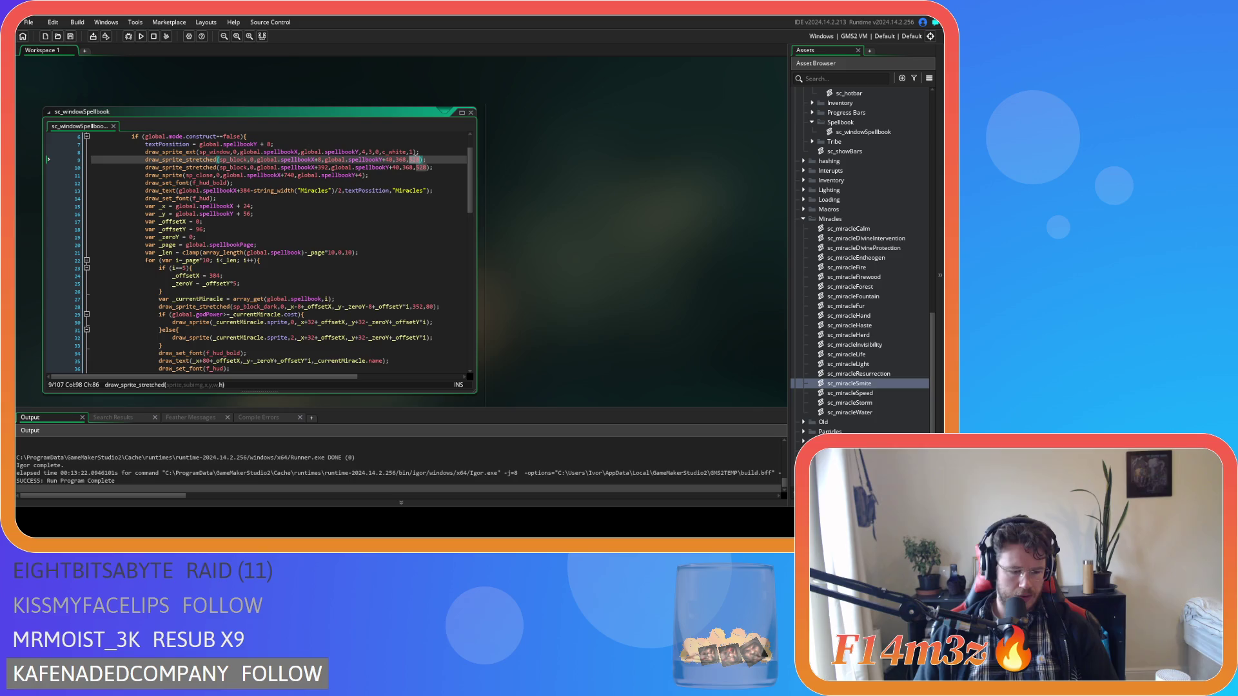
{"action": "type", "text": "488"}
Change the line 10 panel height from 528 to 488 and save the script
{"action": "double_click", "coordinate": [420, 167]}
{"action": "type", "text": "488"}
{"action": "left_click", "coordinate": [449, 168]}
{"action": "key", "text": "ctrl+s"}
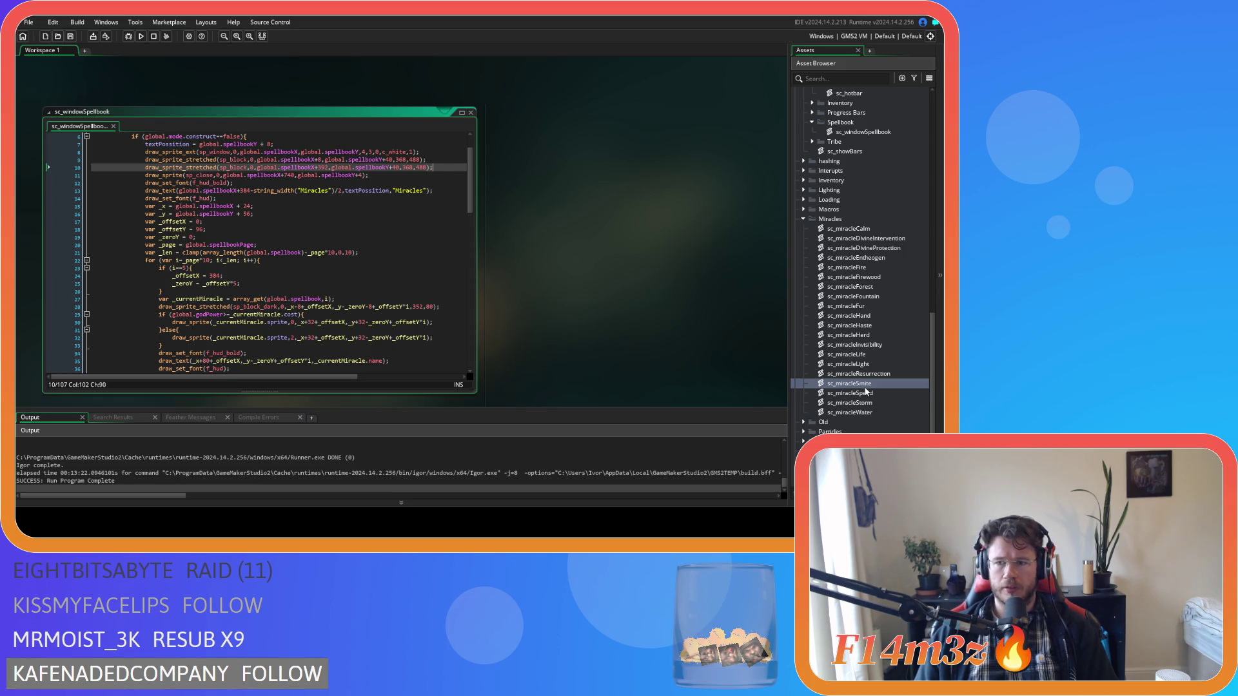
{"action": "scroll", "coordinate": [860, 381], "scroll_direction": "down", "scroll_amount": 2}
{"action": "scroll", "coordinate": [860, 380], "scroll_direction": "up", "scroll_amount": 6}
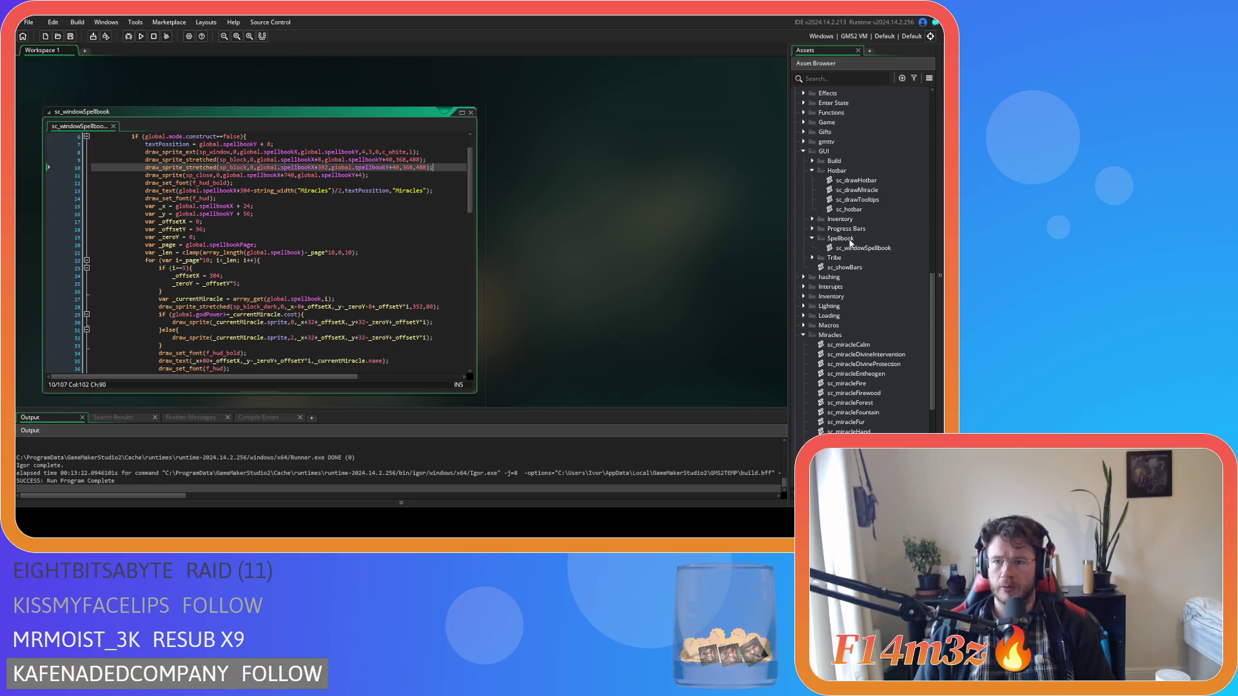
Open sc_windowTribe from the Tribe folder and go to its page-arrow drawing lines
{"action": "left_click", "coordinate": [812, 258]}
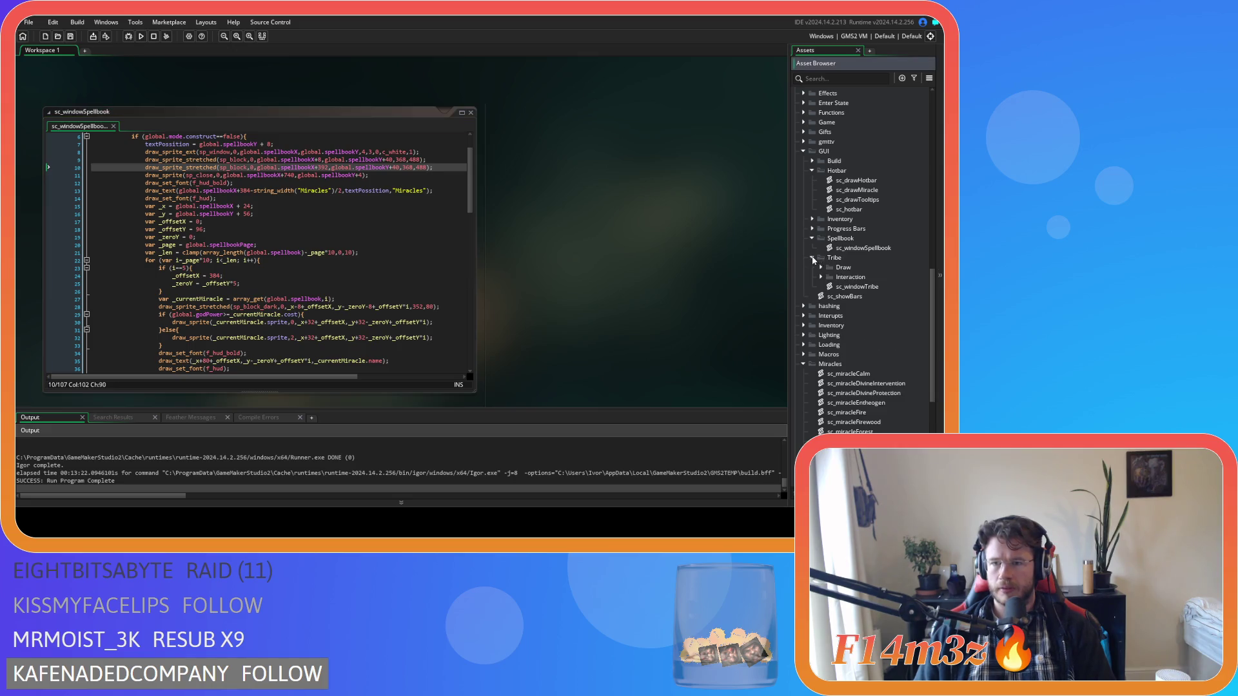
{"action": "double_click", "coordinate": [861, 287]}
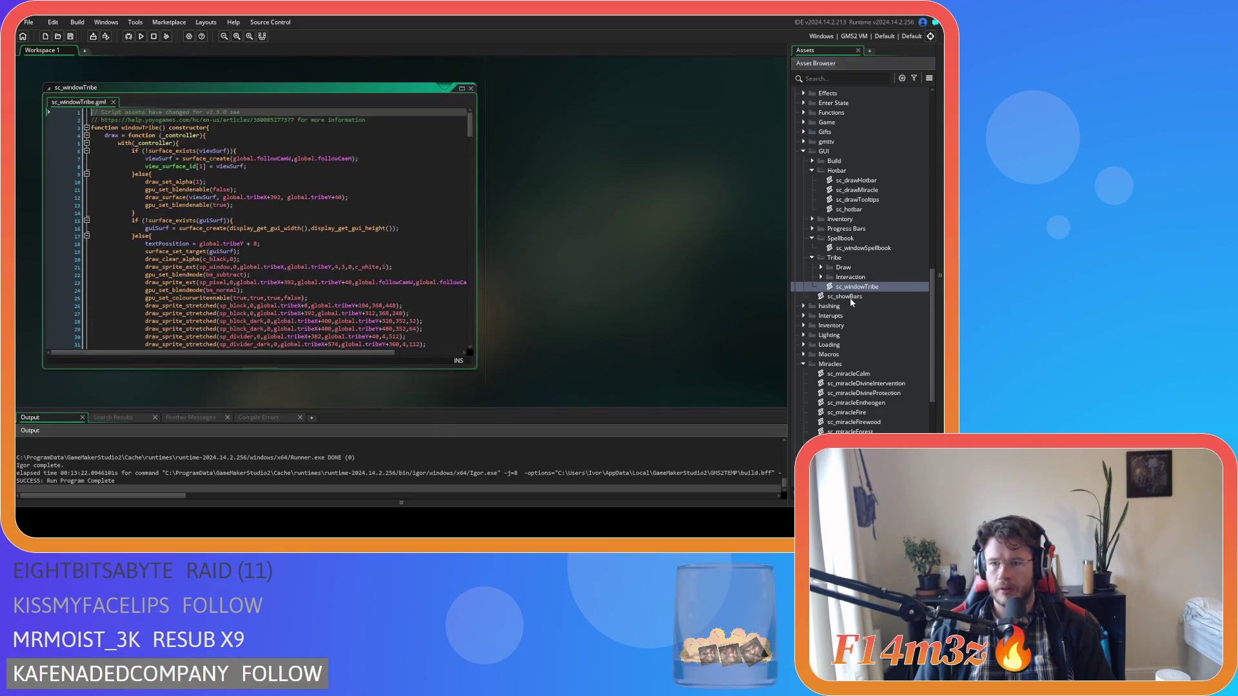
{"action": "left_click", "coordinate": [851, 298]}
{"action": "left_click", "coordinate": [850, 298]}
{"action": "left_click", "coordinate": [847, 288]}
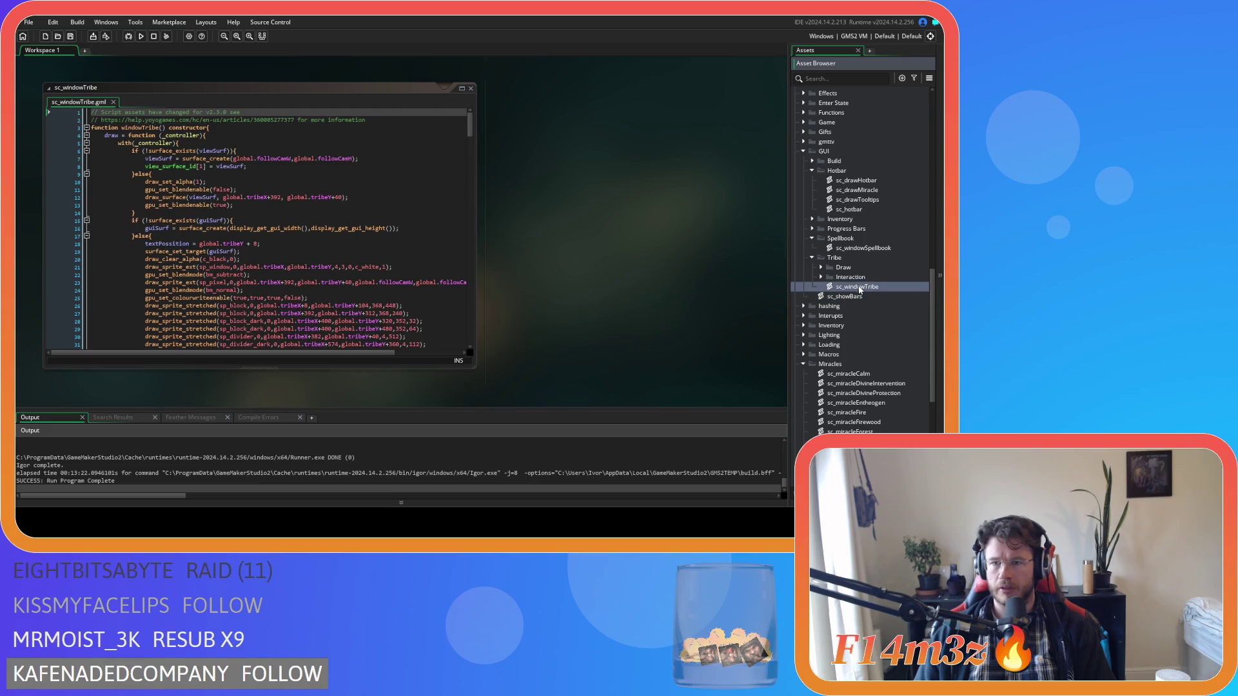
{"action": "double_click", "coordinate": [846, 296]}
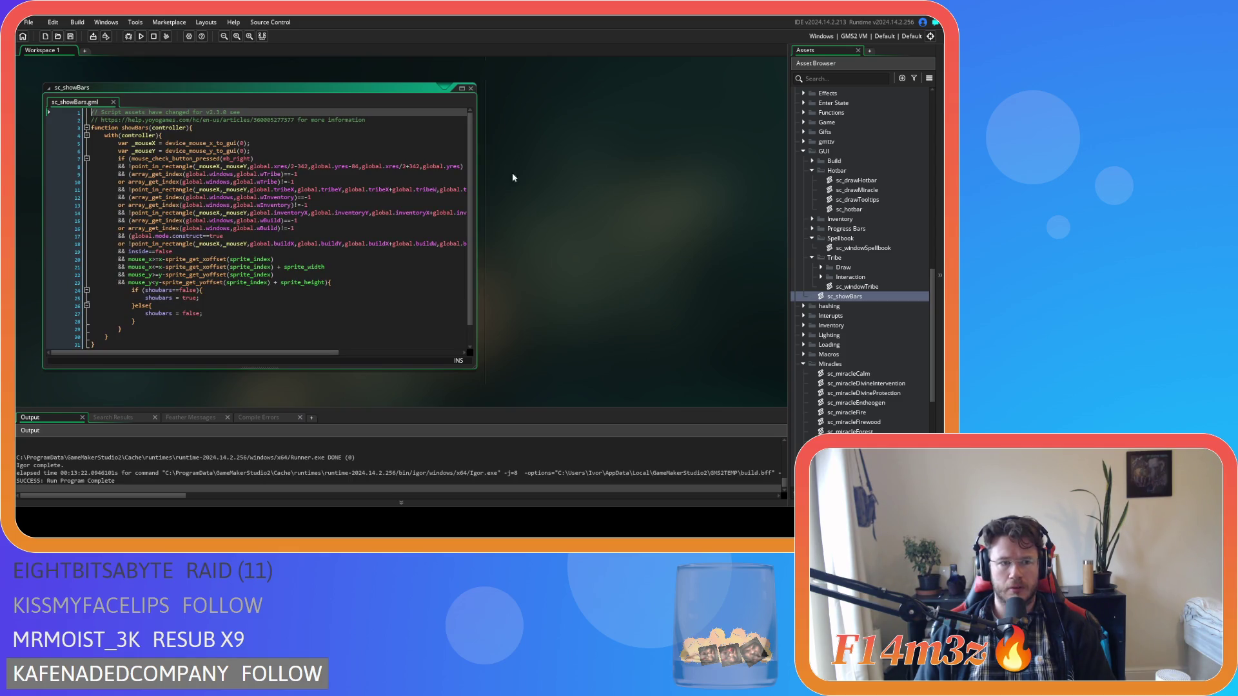
{"action": "left_click", "coordinate": [471, 89]}
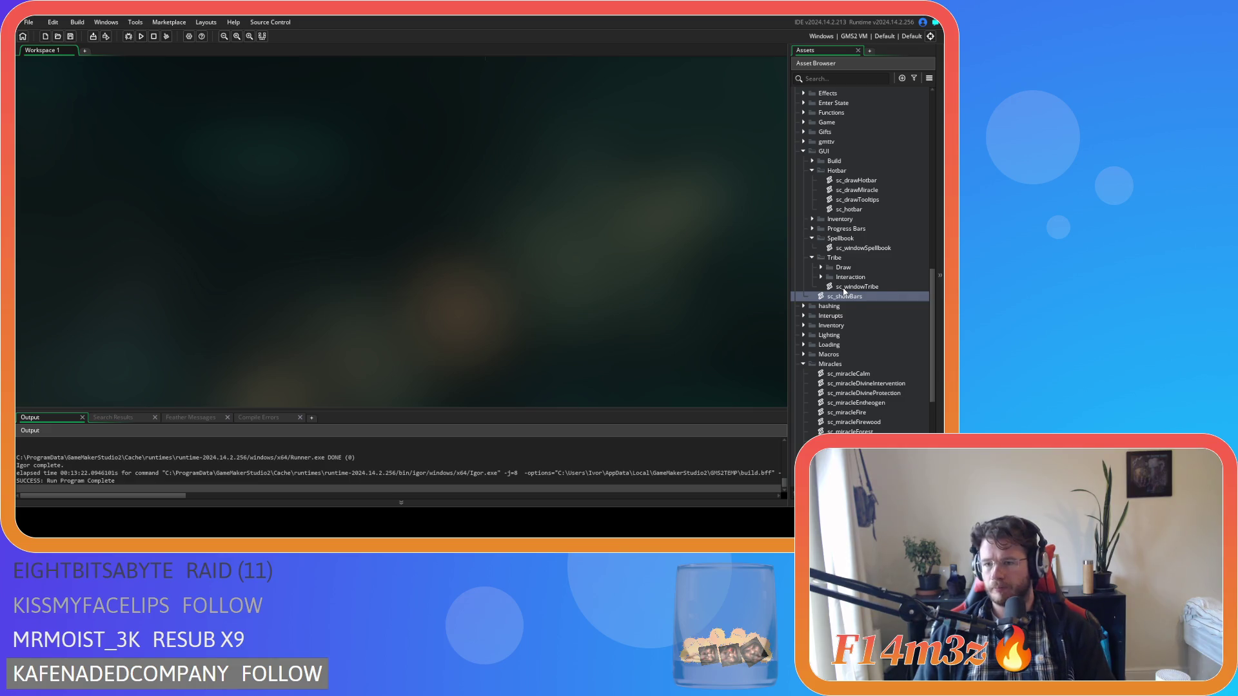
{"action": "double_click", "coordinate": [846, 287]}
{"action": "scroll", "coordinate": [346, 264], "scroll_direction": "down", "scroll_amount": 3}
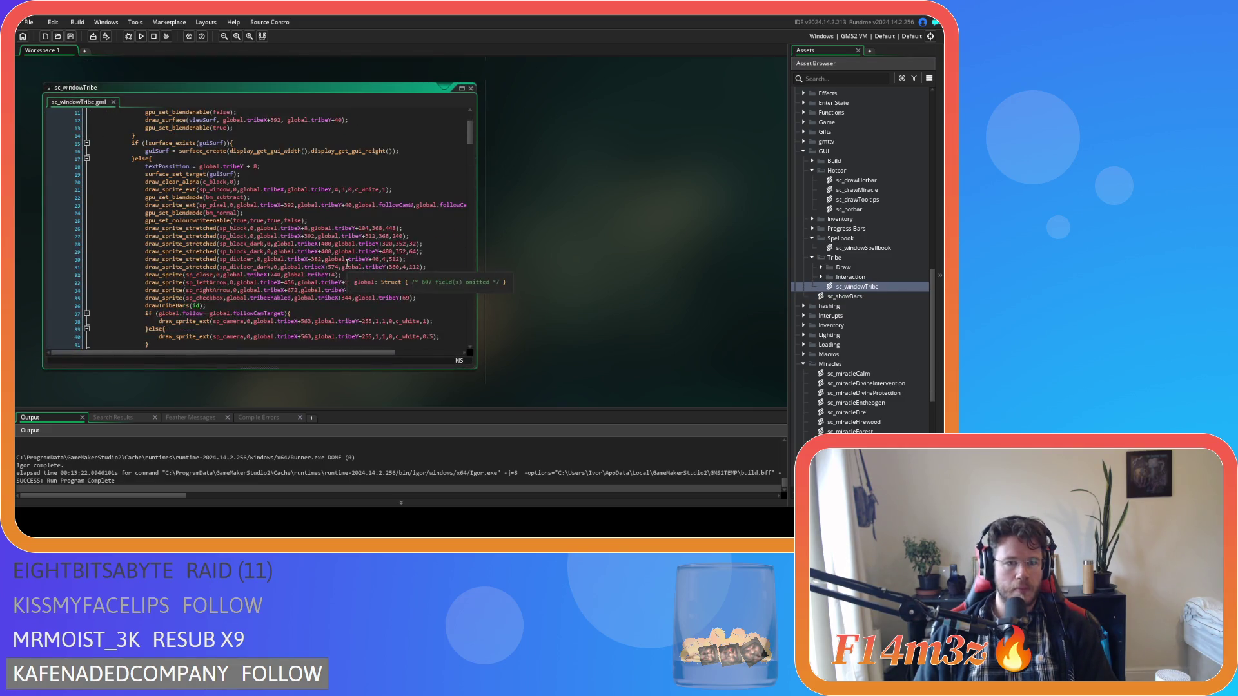
{"action": "left_click", "coordinate": [149, 283]}
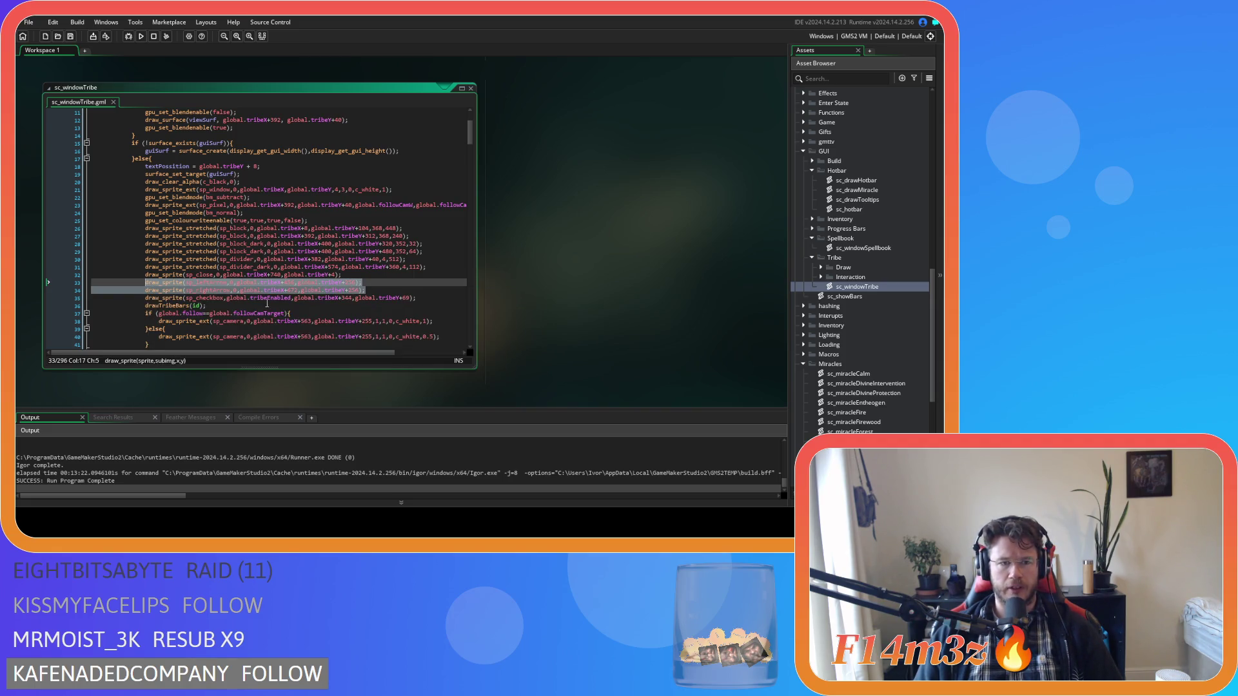
{"action": "scroll", "coordinate": [551, 322], "scroll_direction": "down", "scroll_amount": 8}
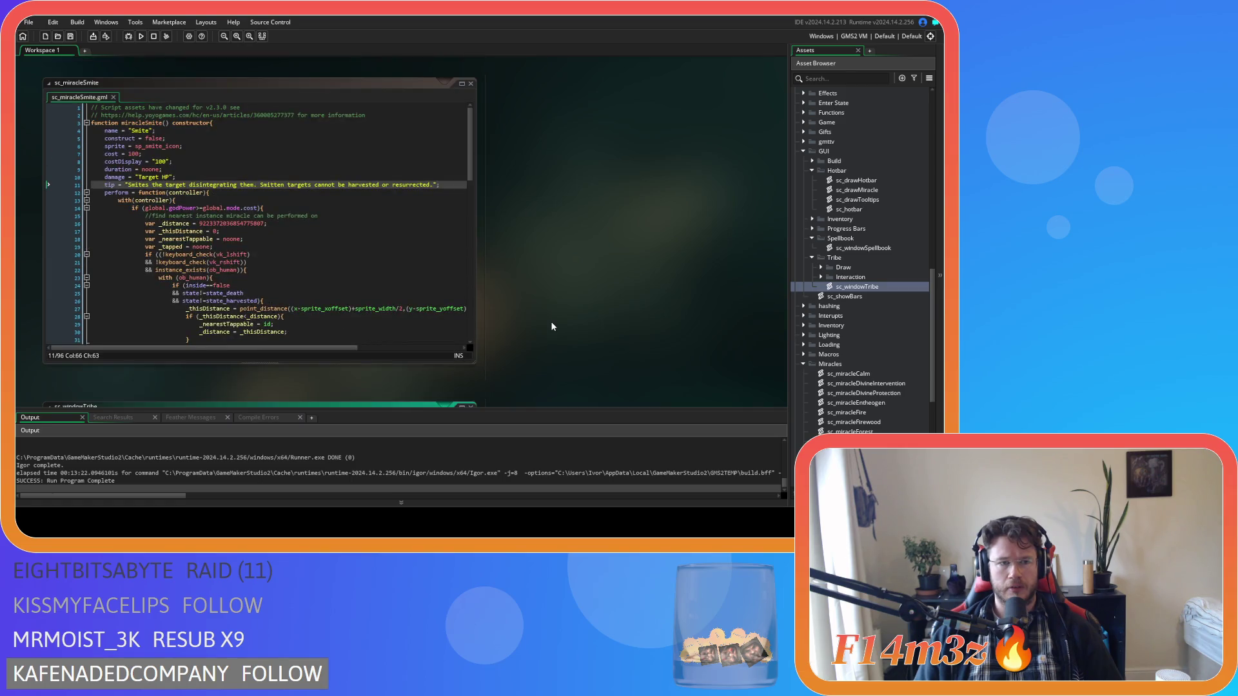
Paste the two arrow draw_sprite lines after line 10 of sc_windowSpellbook
{"action": "scroll", "coordinate": [551, 321], "scroll_direction": "down", "scroll_amount": 5}
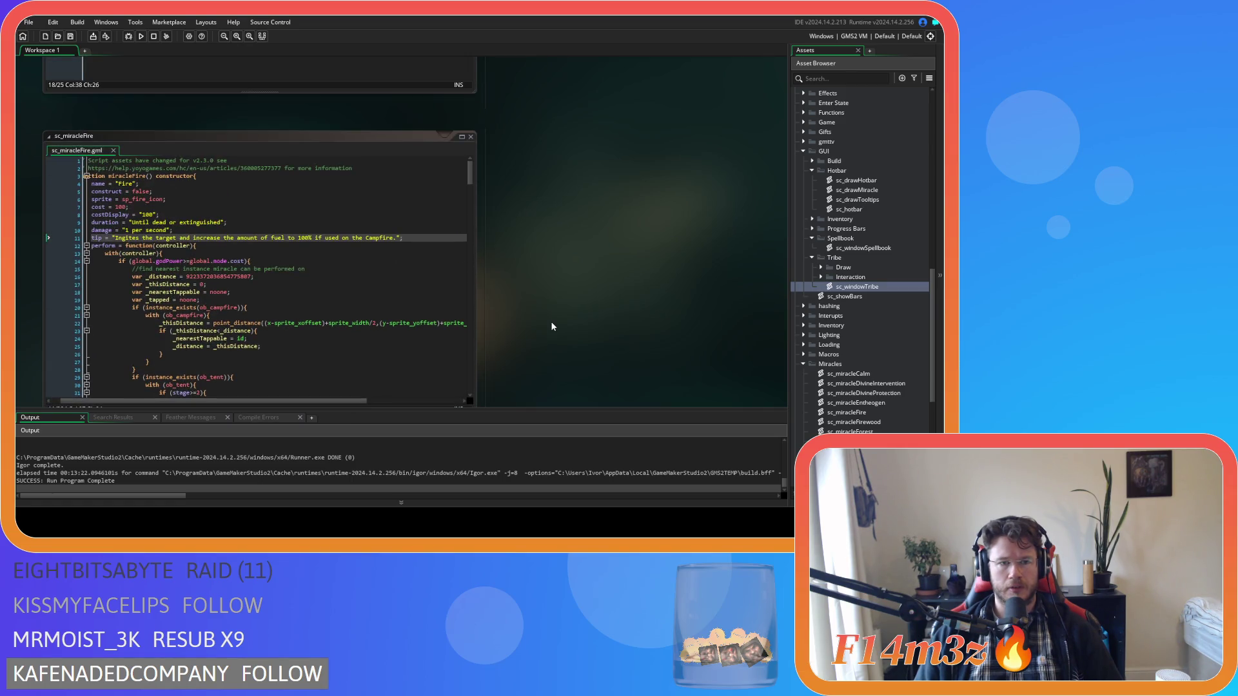
{"action": "scroll", "coordinate": [551, 321], "scroll_direction": "down", "scroll_amount": 8}
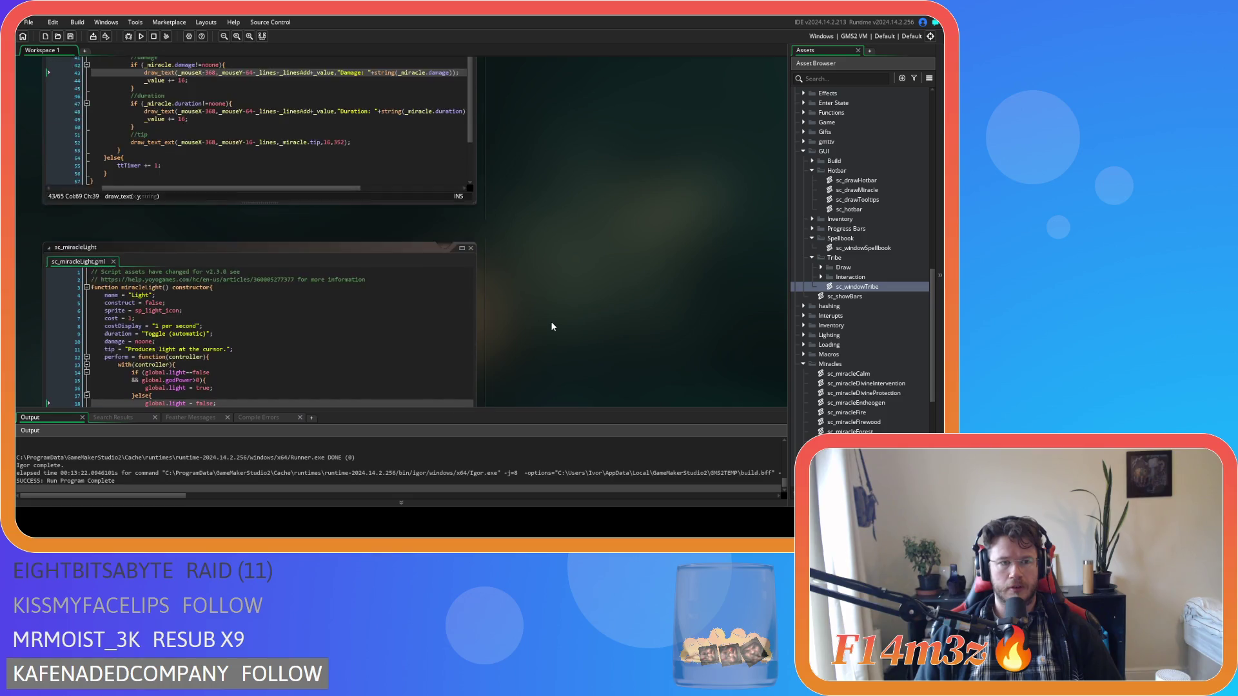
{"action": "scroll", "coordinate": [517, 325], "scroll_direction": "down", "scroll_amount": 8}
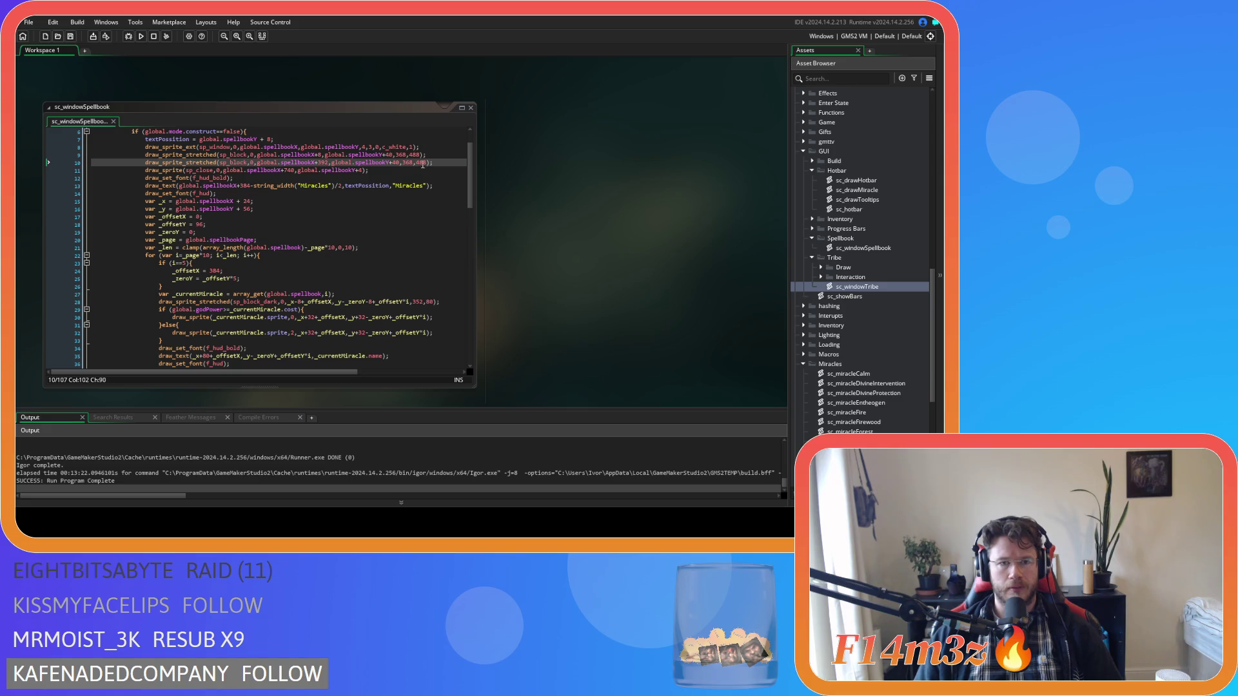
{"action": "left_click", "coordinate": [438, 163]}
{"action": "key", "text": "ctrl+v"}
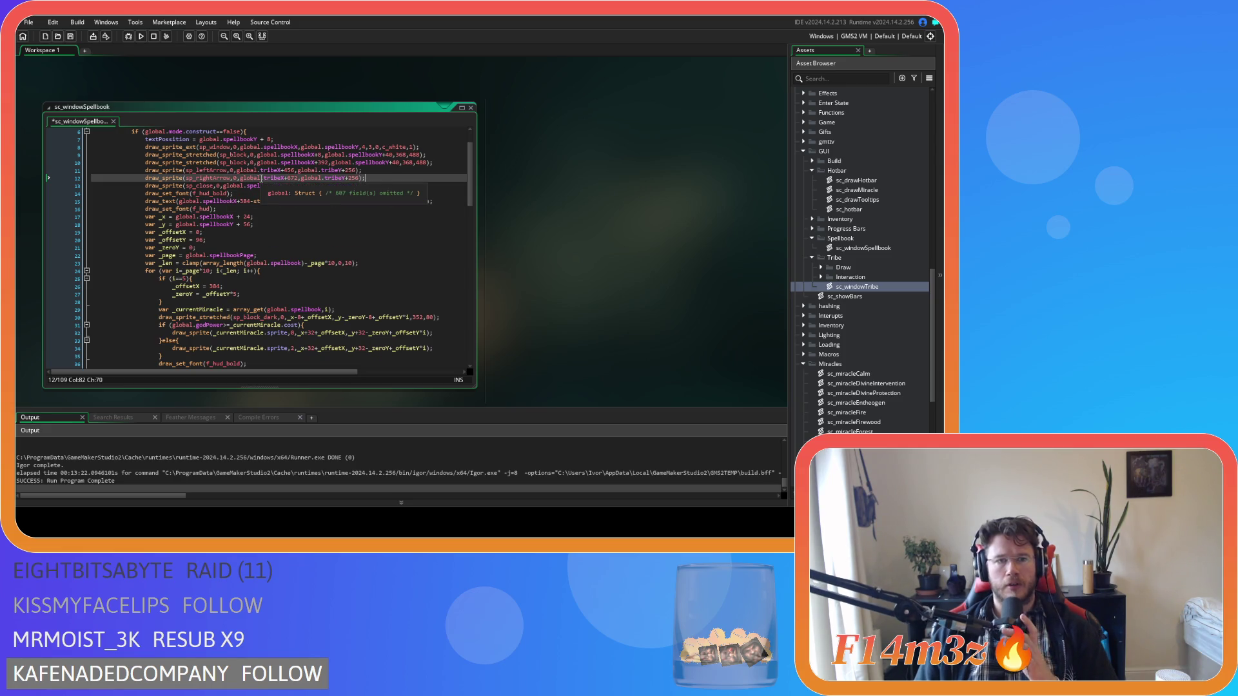
Replace tribeX and tribeY with spellbookX and spellbookY in both arrow lines, then save
{"action": "left_click", "coordinate": [315, 155]}
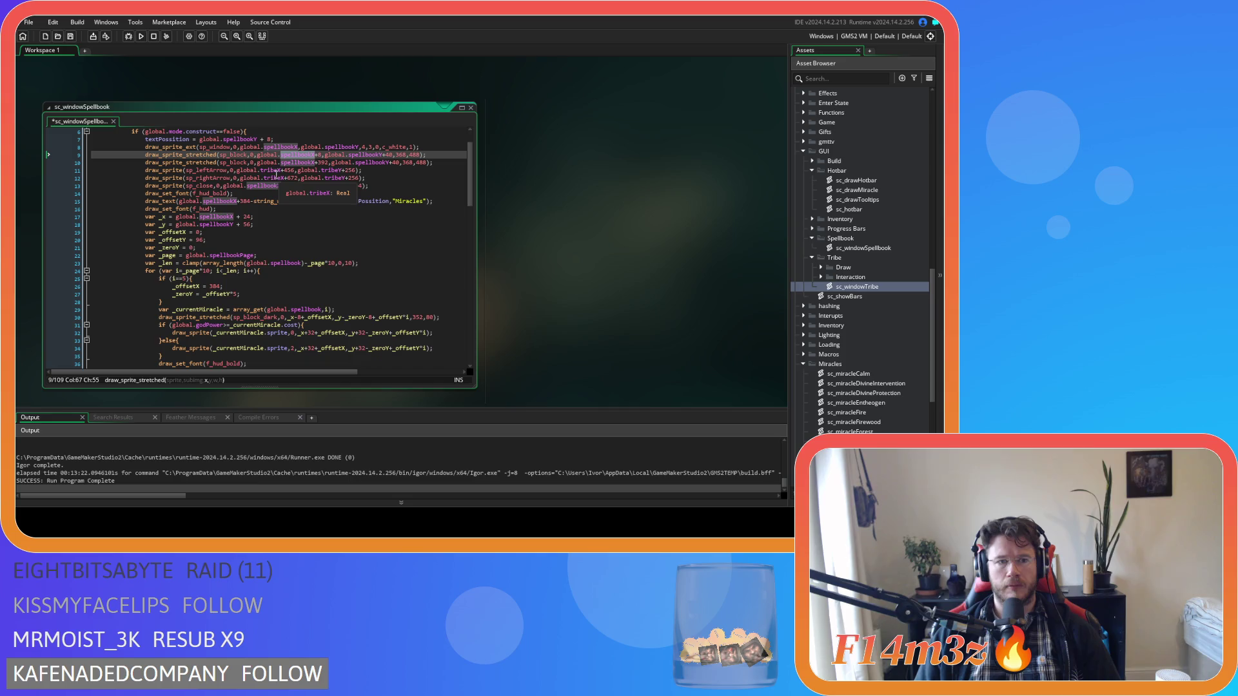
{"action": "double_click", "coordinate": [274, 170]}
{"action": "type", "text": "spellbookX"}
{"action": "double_click", "coordinate": [274, 178]}
{"action": "type", "text": "spellbookX"}
{"action": "double_click", "coordinate": [362, 155]}
{"action": "key", "text": "ctrl+c"}
{"action": "double_click", "coordinate": [343, 171]}
{"action": "key", "text": "ctrl+v"}
{"action": "double_click", "coordinate": [345, 177]}
{"action": "key", "text": "ctrl+v"}
{"action": "left_click", "coordinate": [403, 178]}
{"action": "key", "text": "ctrl+s"}
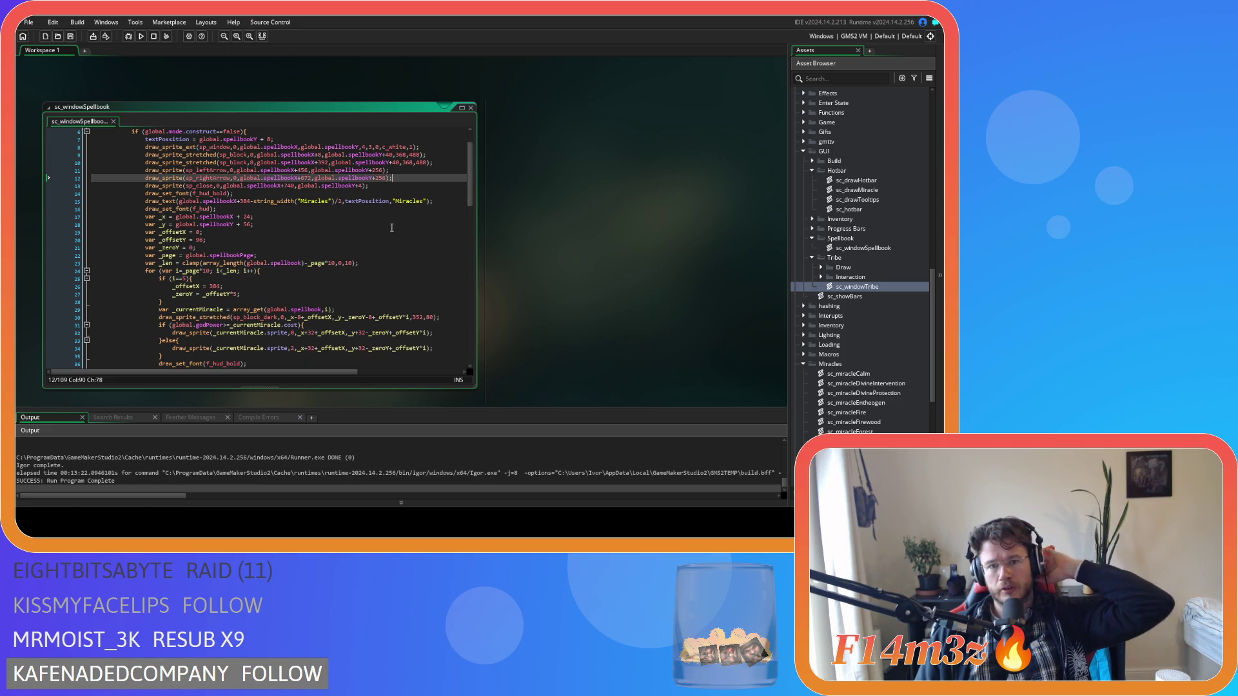
Change the left arrow's x offset on line 11 from 456 to 192
{"action": "scroll", "coordinate": [391, 228], "scroll_direction": "down", "scroll_amount": 6}
{"action": "scroll", "coordinate": [391, 228], "scroll_direction": "up", "scroll_amount": 4}
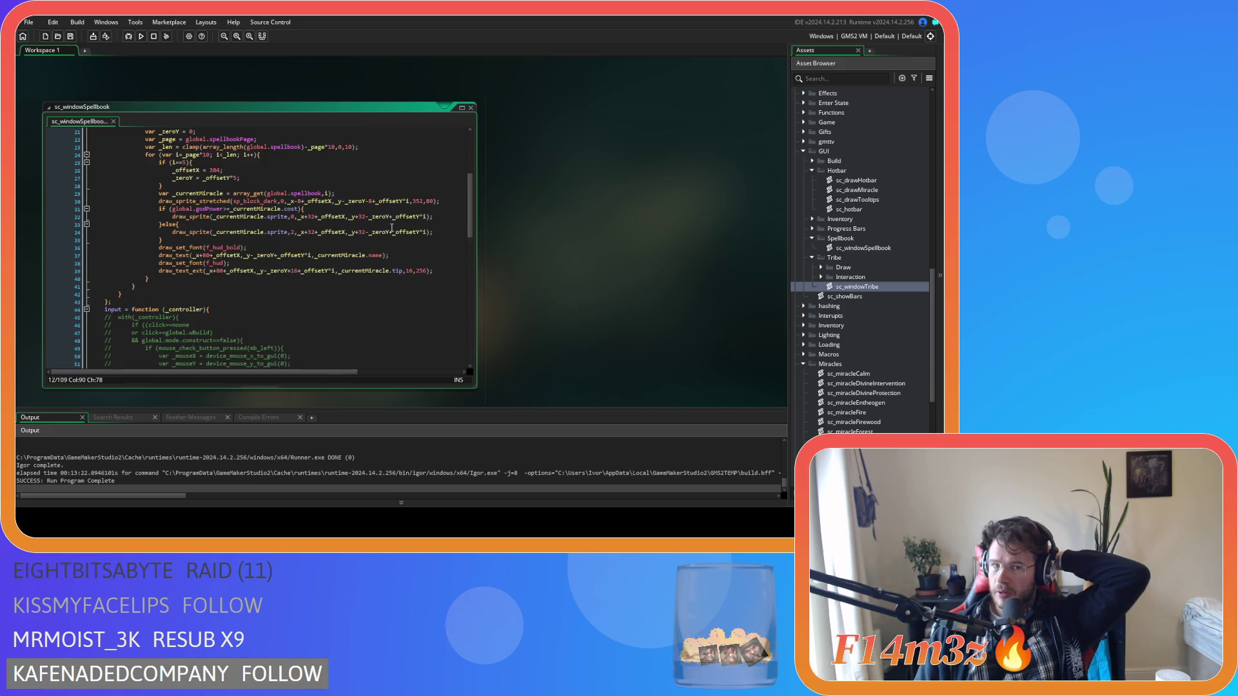
{"action": "scroll", "coordinate": [391, 228], "scroll_direction": "up", "scroll_amount": 5}
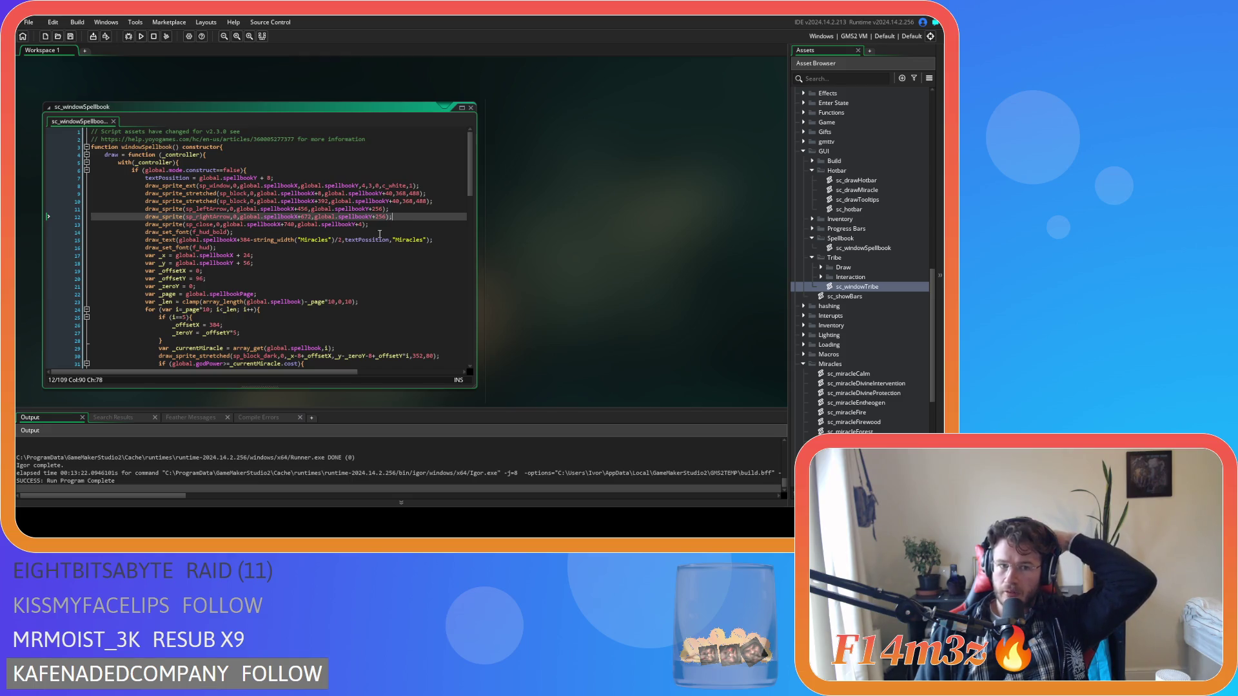
{"action": "double_click", "coordinate": [245, 240]}
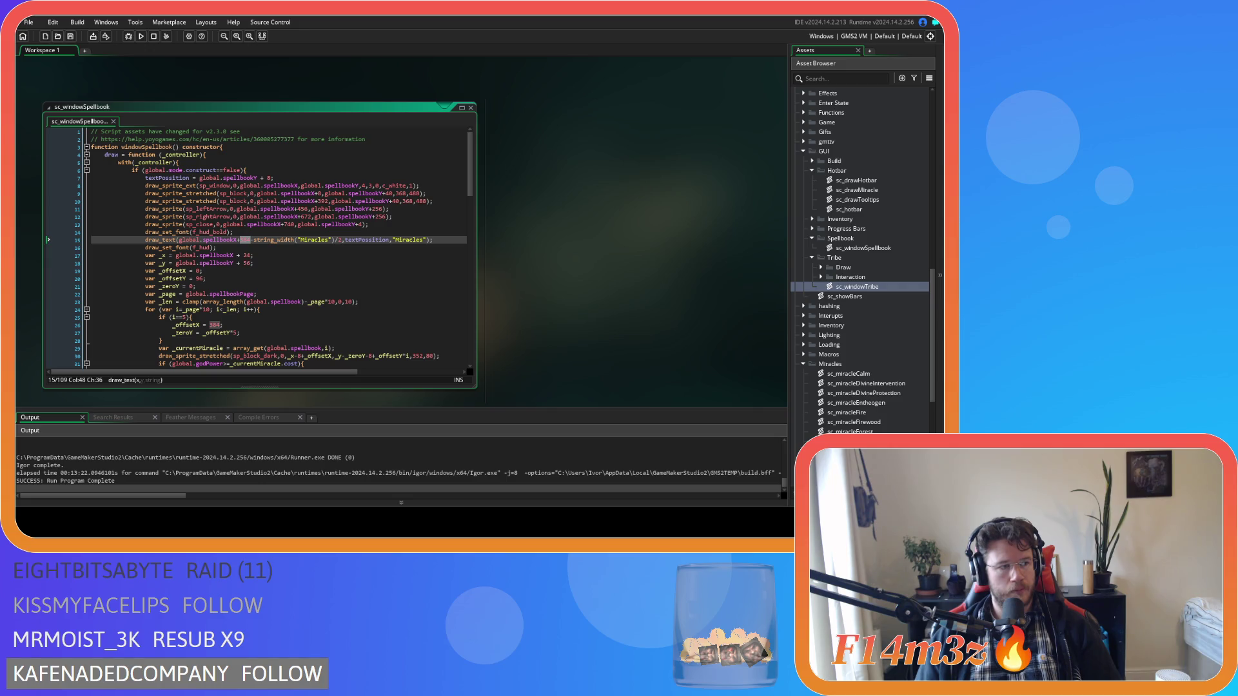
{"action": "left_click", "coordinate": [290, 218]}
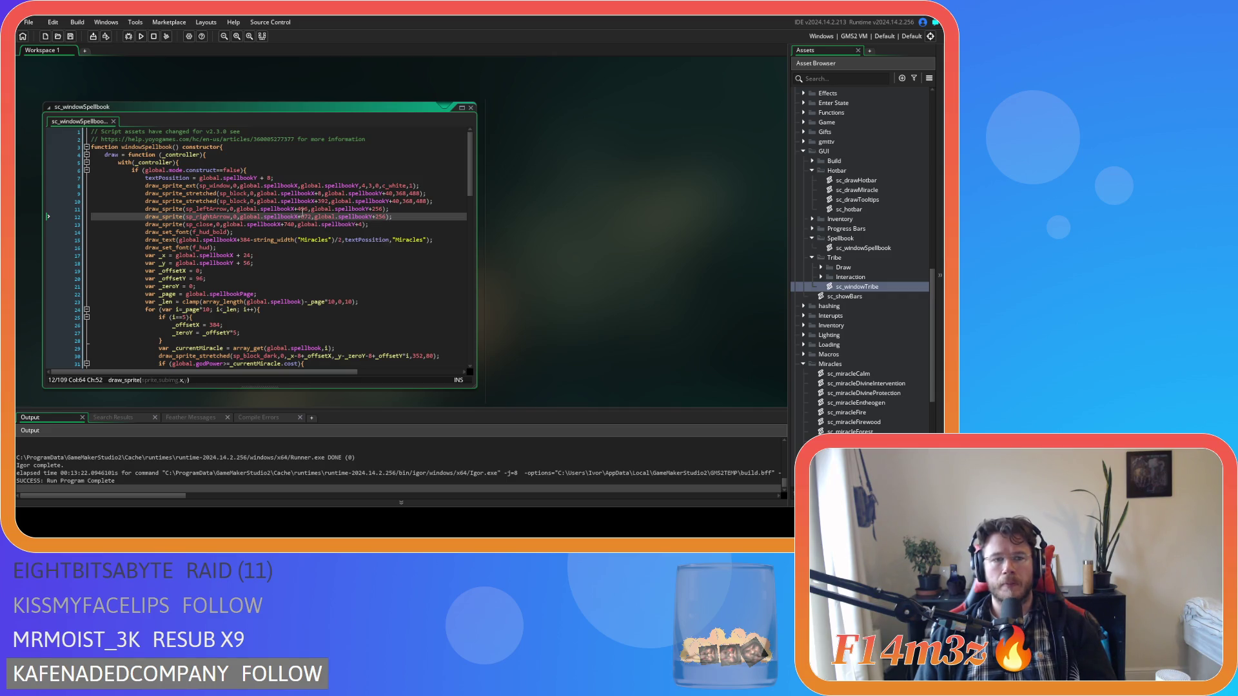
{"action": "double_click", "coordinate": [302, 209]}
{"action": "type", "text": "192"}
{"action": "double_click", "coordinate": [302, 209]}
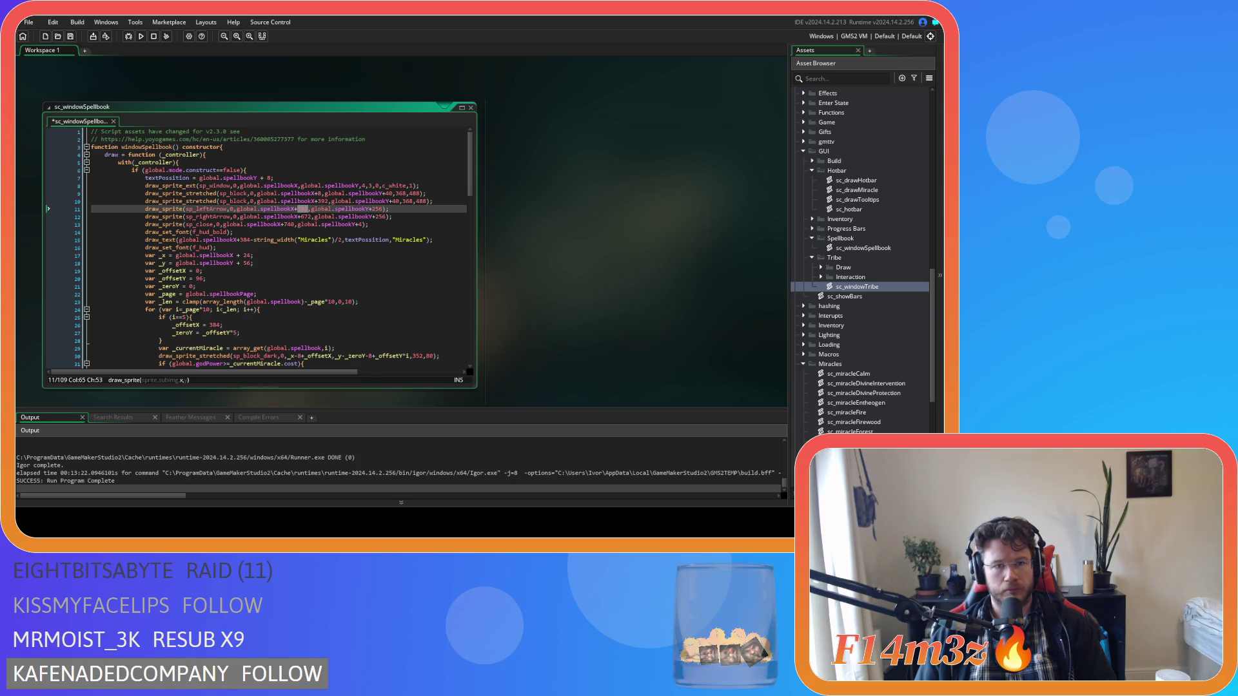
{"action": "double_click", "coordinate": [306, 217]}
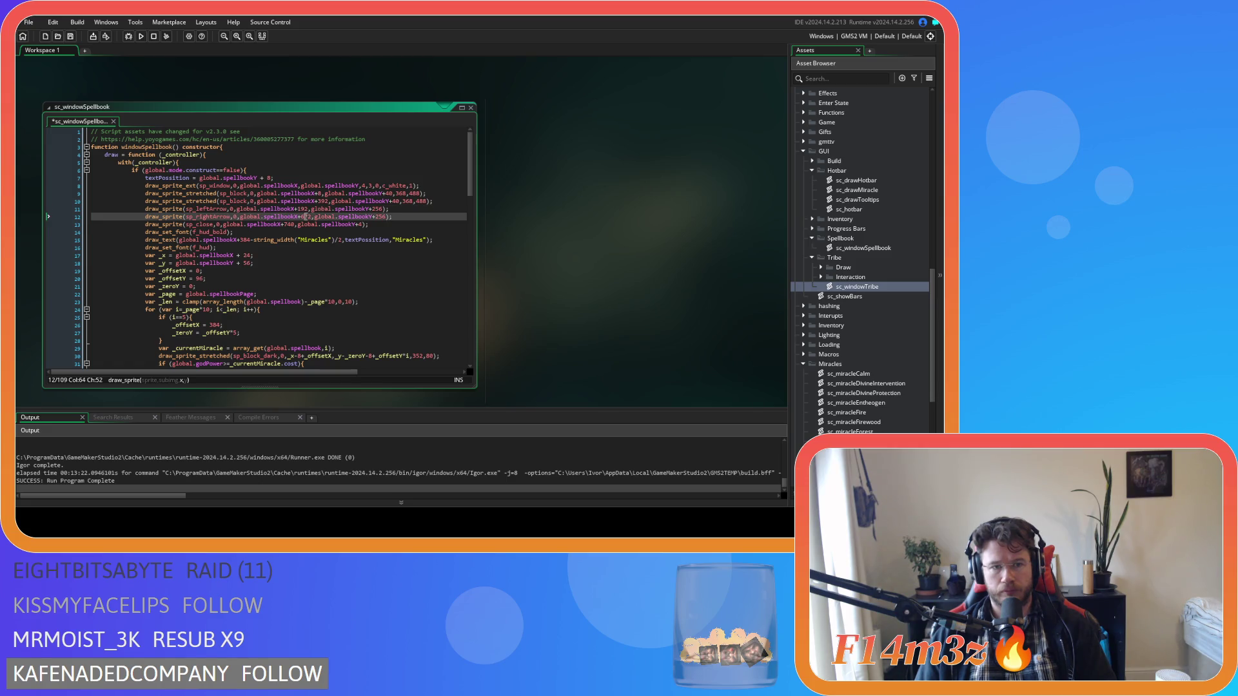
Set the left and right arrow x offsets to 176 and 560, saving the script
{"action": "type", "text": "576"}
{"action": "left_click", "coordinate": [409, 216]}
{"action": "key", "text": "ctrl+s"}
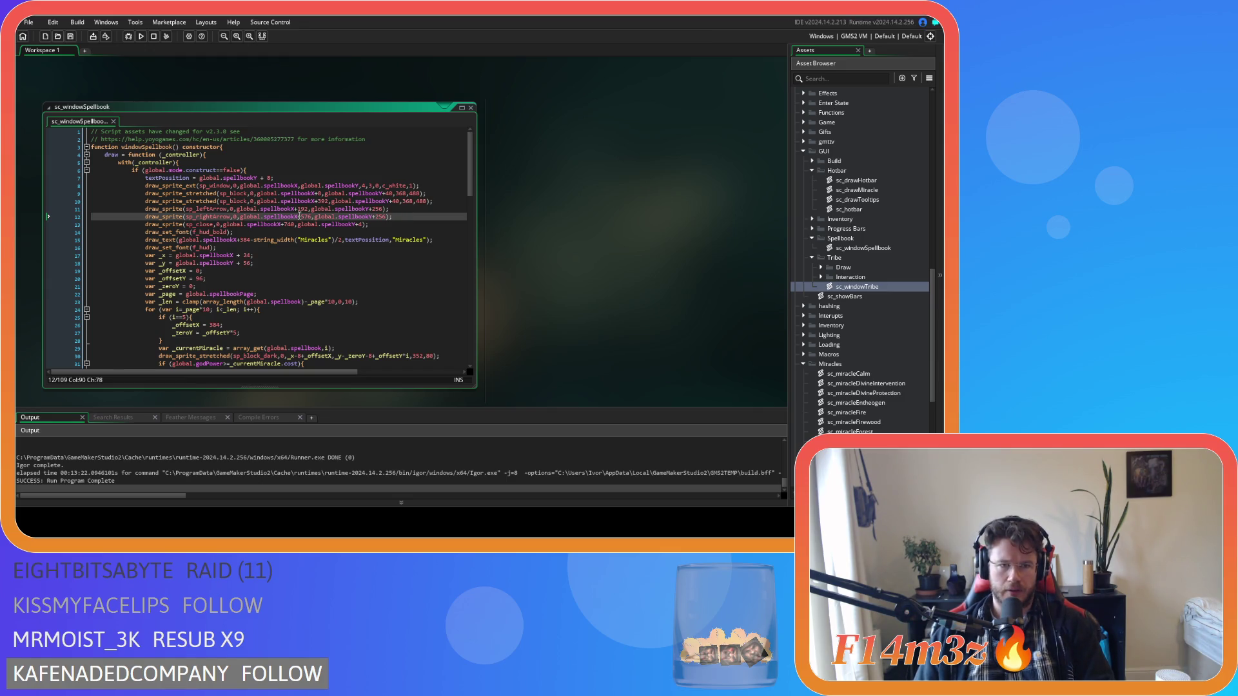
{"action": "double_click", "coordinate": [303, 209]}
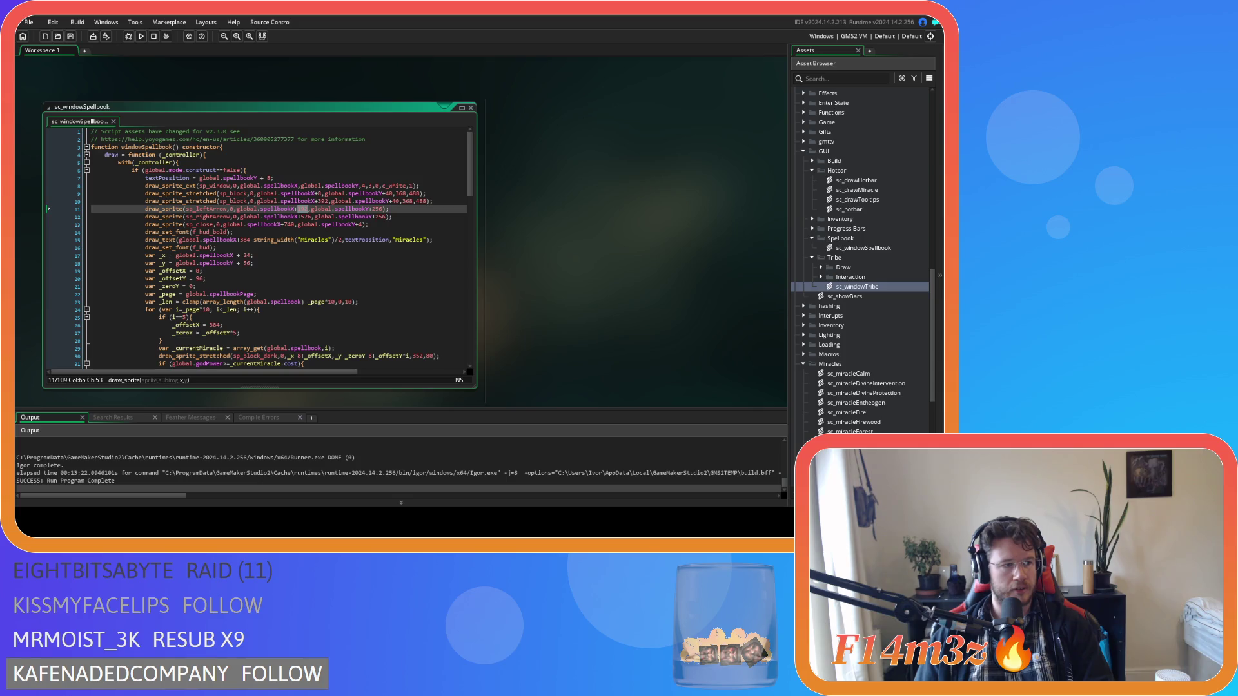
{"action": "type", "text": "176"}
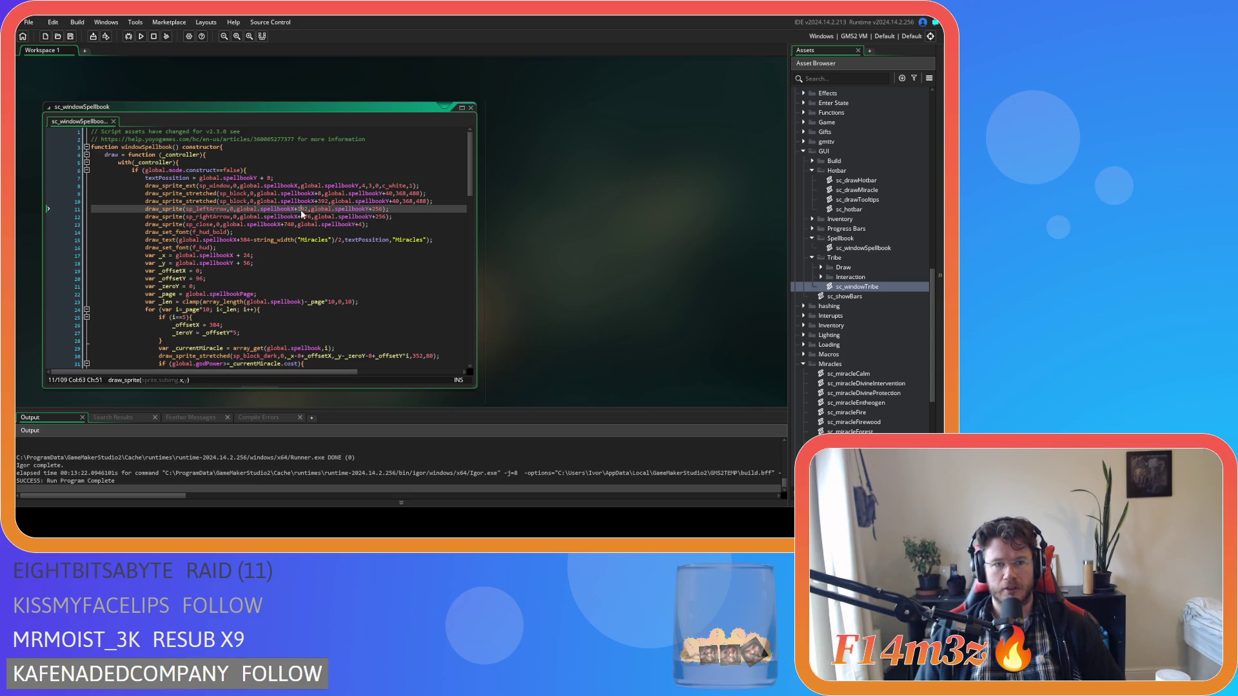
{"action": "double_click", "coordinate": [302, 216]}
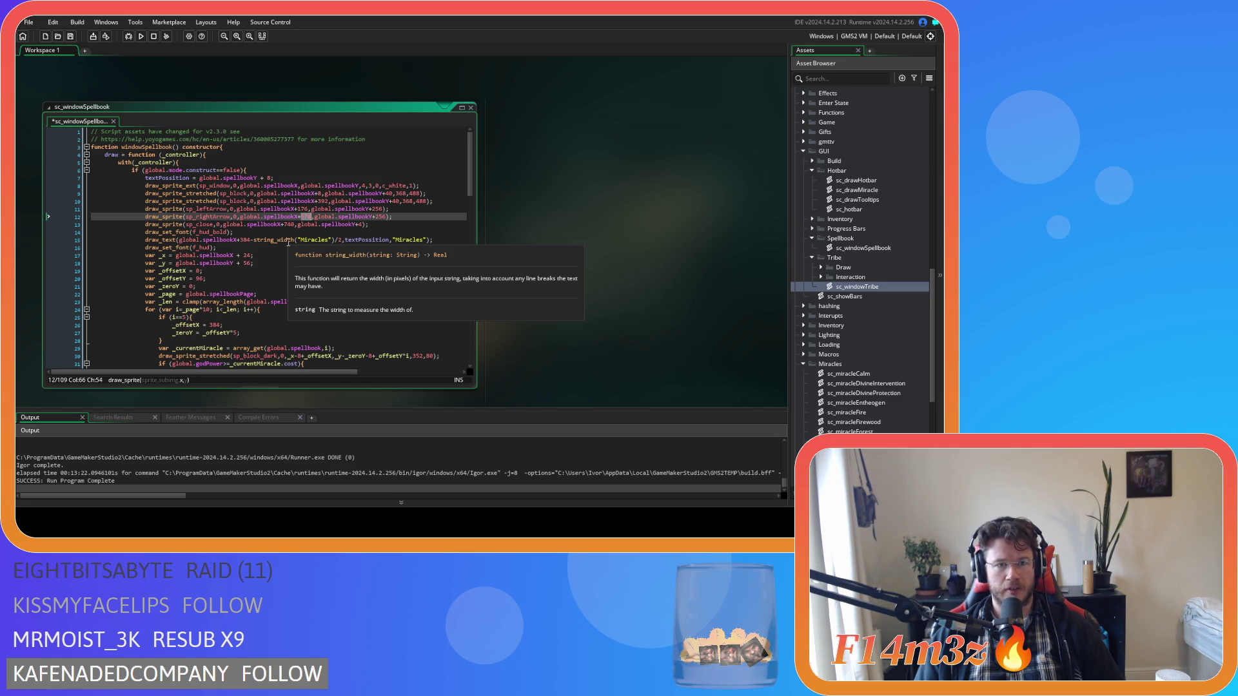
{"action": "type", "text": "560"}
{"action": "key", "text": "ctrl+s"}
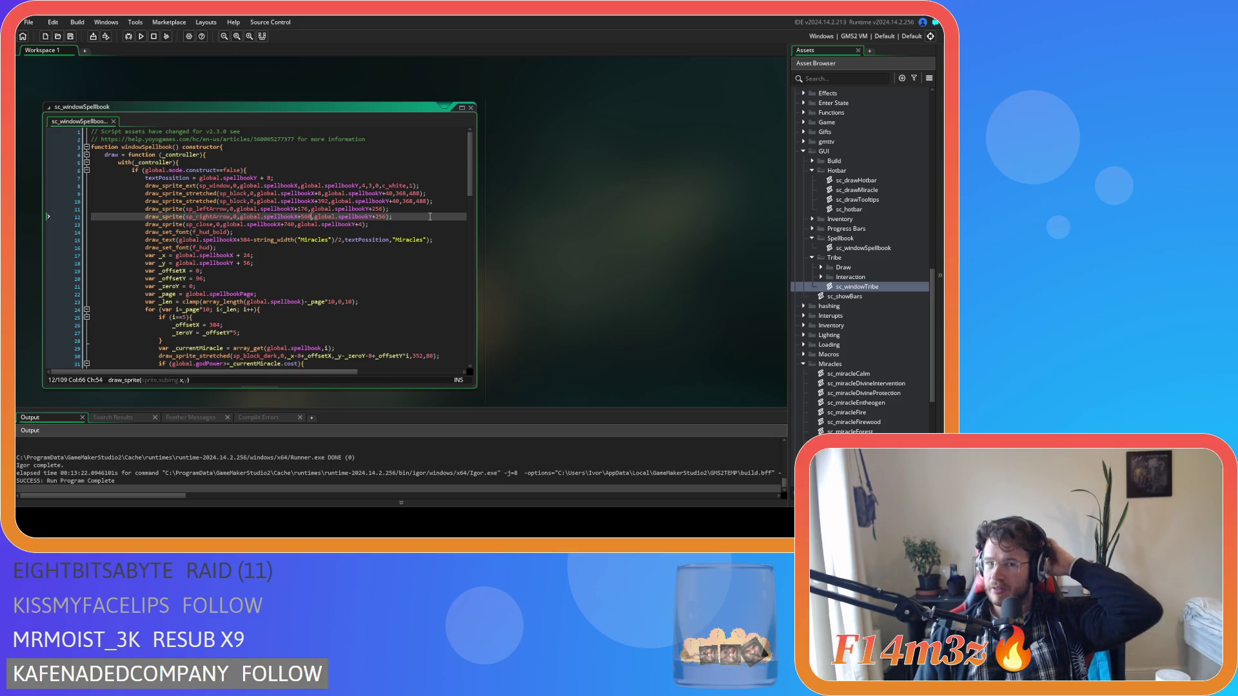
Set the window's vertical scale to 3, keep the arrows at y offset 536, and run the game
{"action": "left_click", "coordinate": [370, 186]}
{"action": "type", "text": "3"}
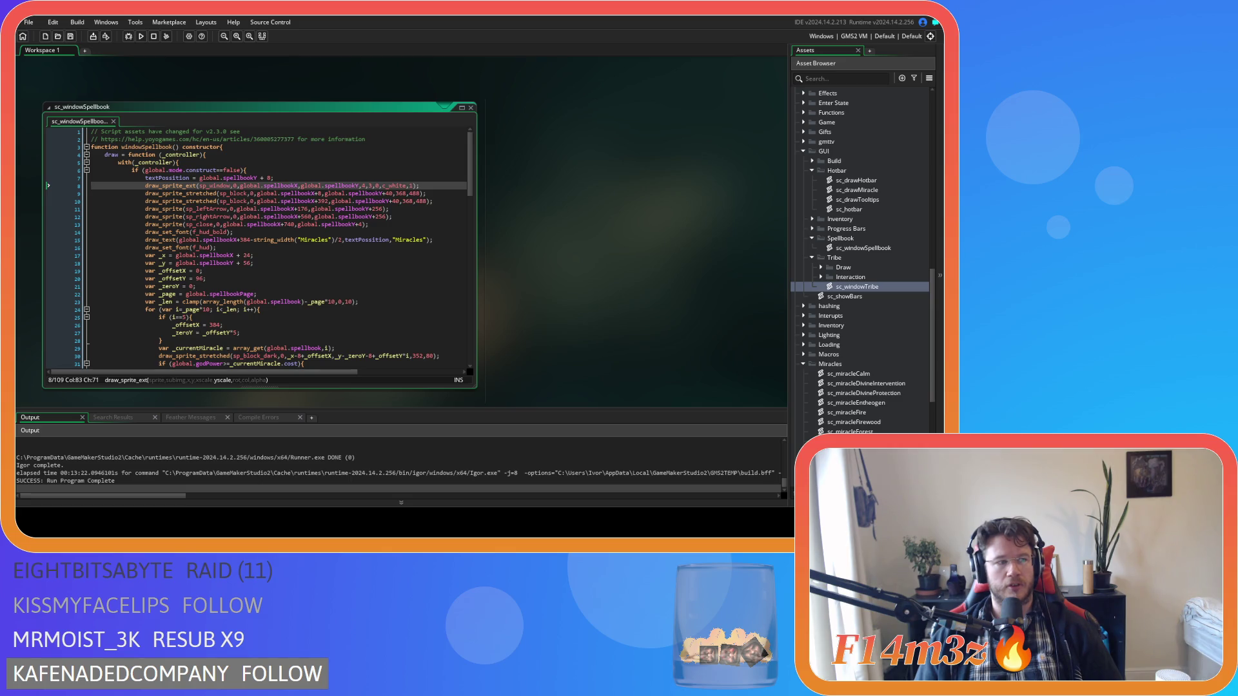
{"action": "double_click", "coordinate": [377, 209]}
{"action": "type", "text": "552"}
{"action": "key", "text": "Down"}
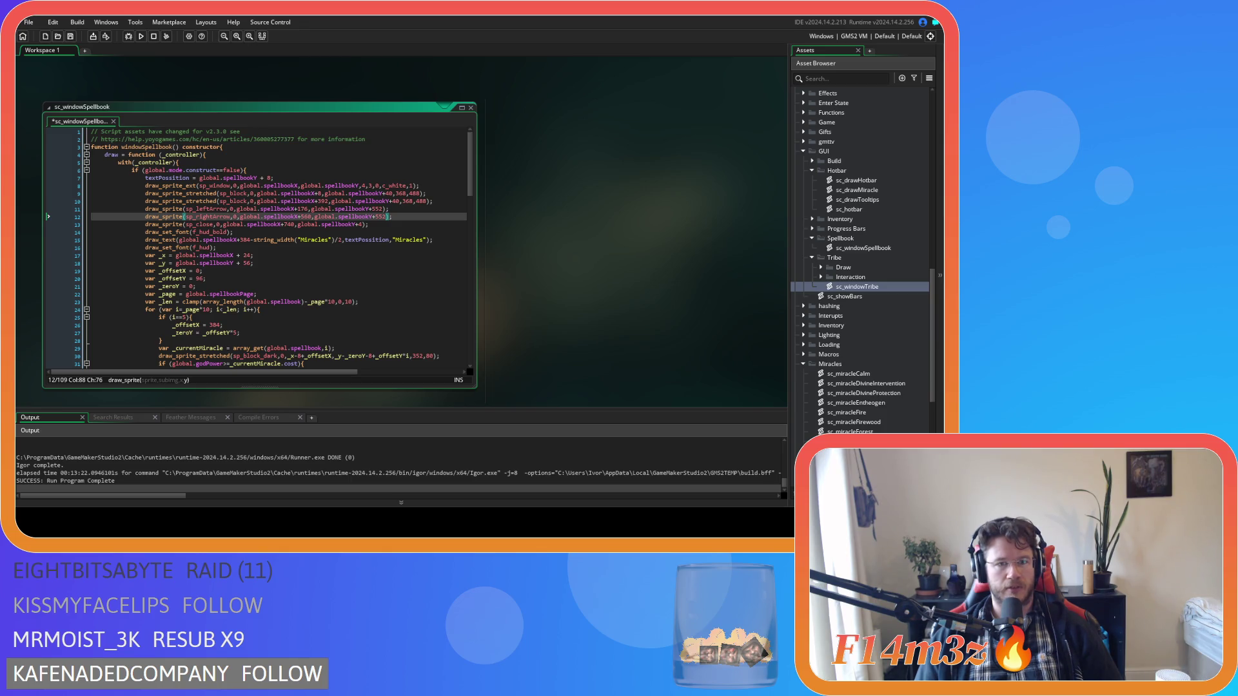
{"action": "key", "text": "ctrl+z"}
{"action": "key", "text": "ctrl+z"}
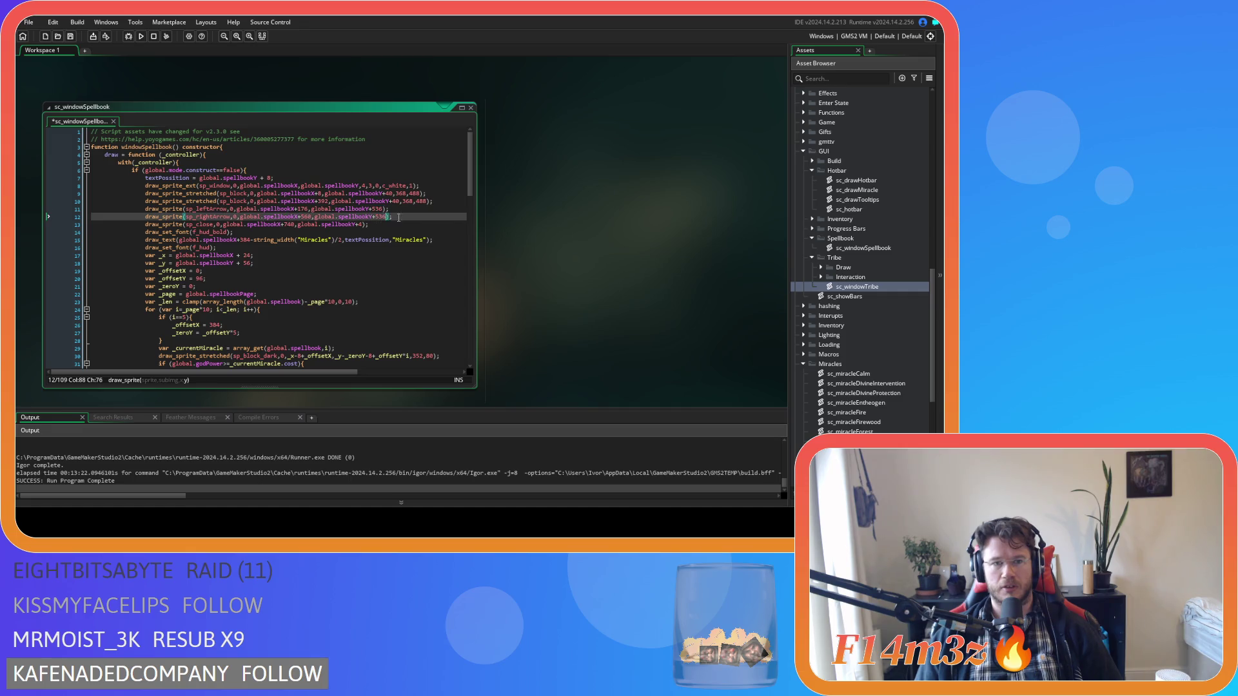
{"action": "key", "text": "F5"}
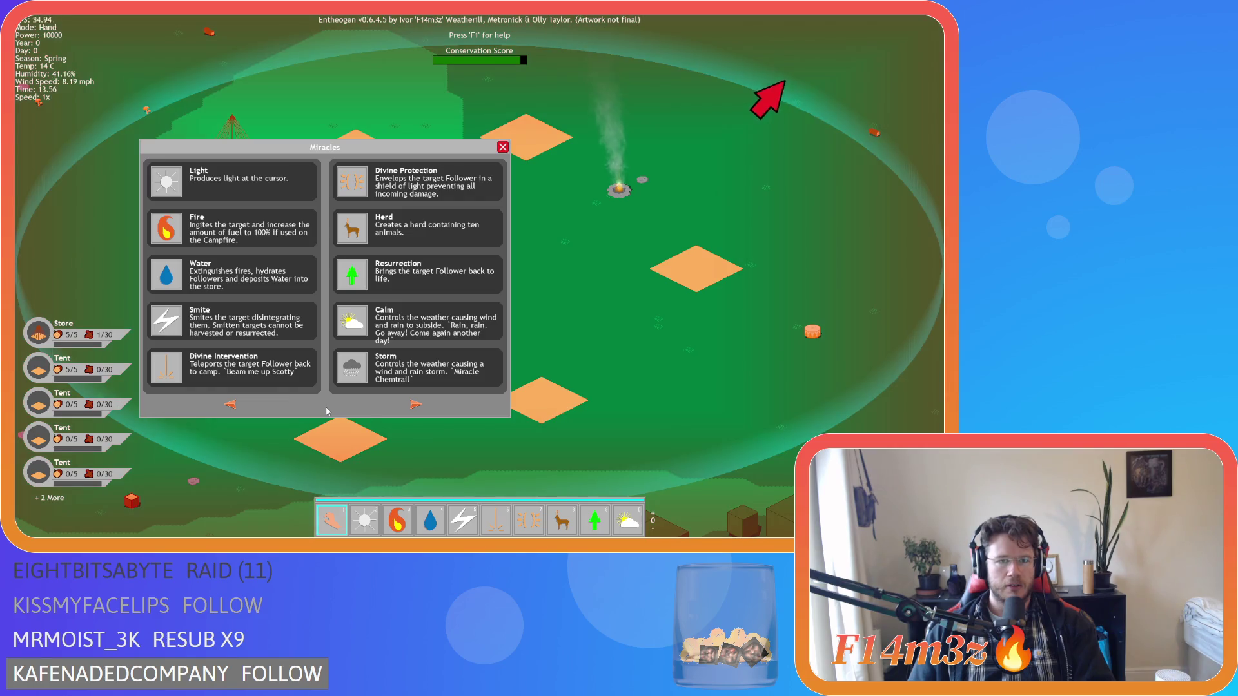
Close the Miracles spellbook window and quit the game, confirming with Y
{"action": "key", "text": "Escape"}
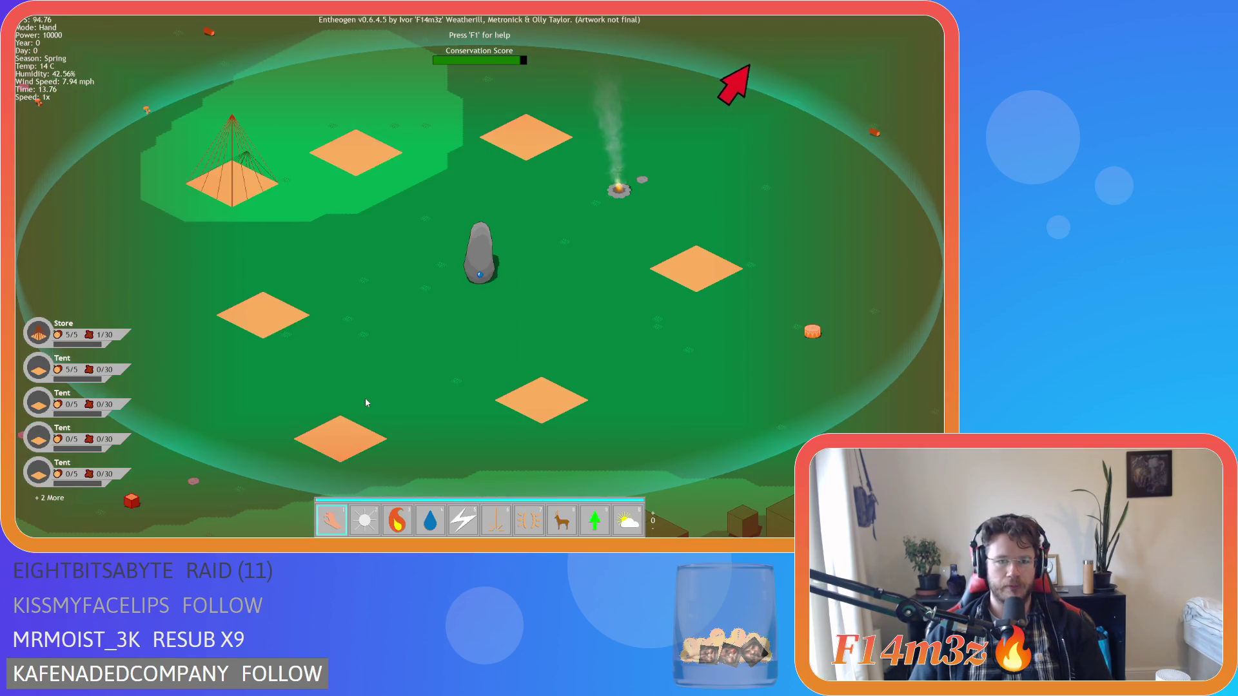
{"action": "key", "text": "Escape"}
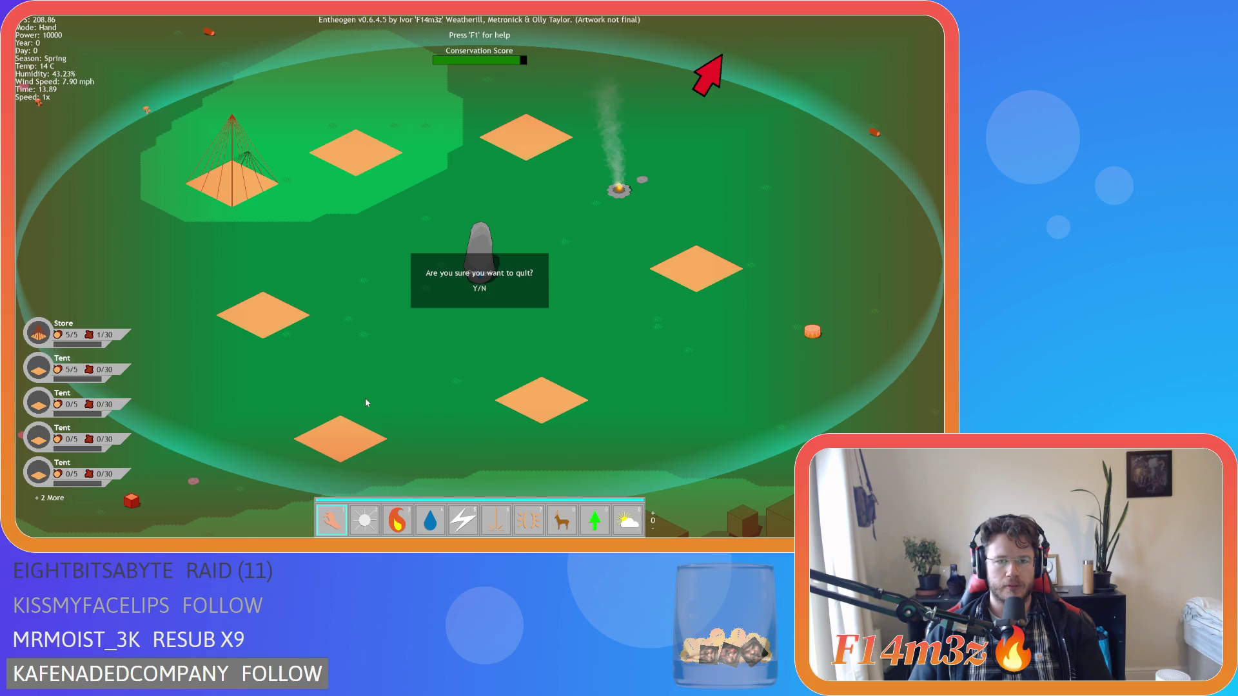
{"action": "key", "text": "y"}
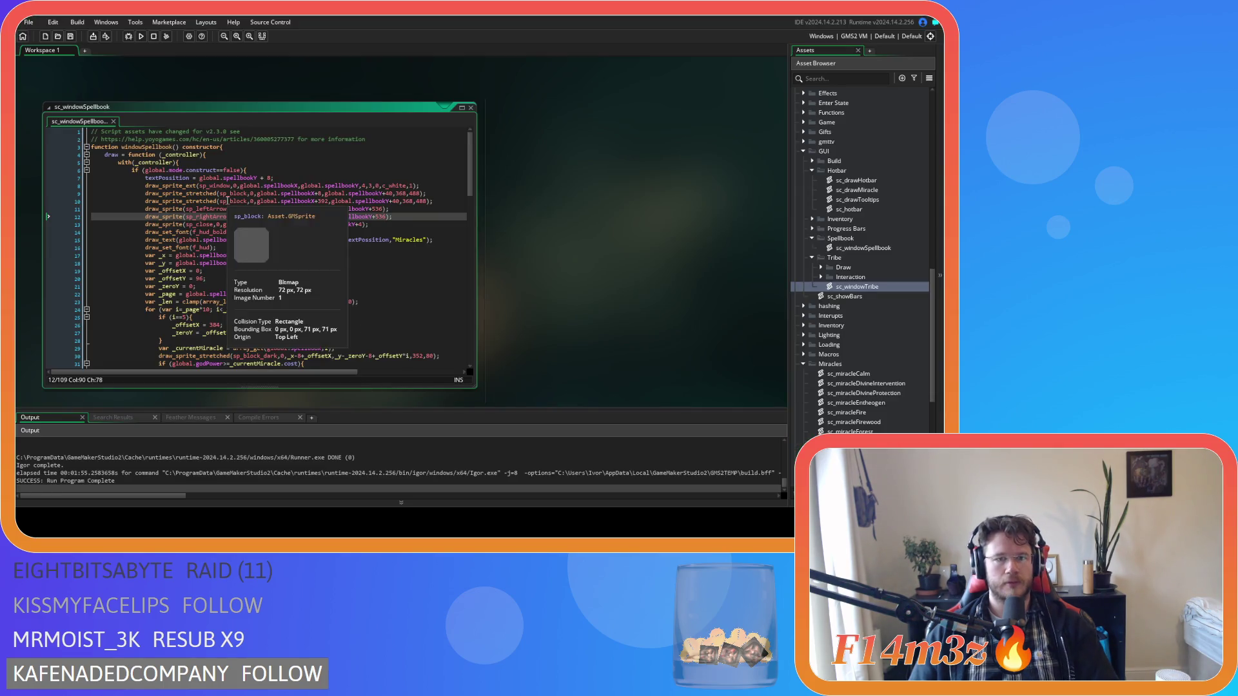
Lower the background block heights from 488 to 440 on line 10 and 480 on line 9, then save
{"action": "left_click", "coordinate": [376, 245]}
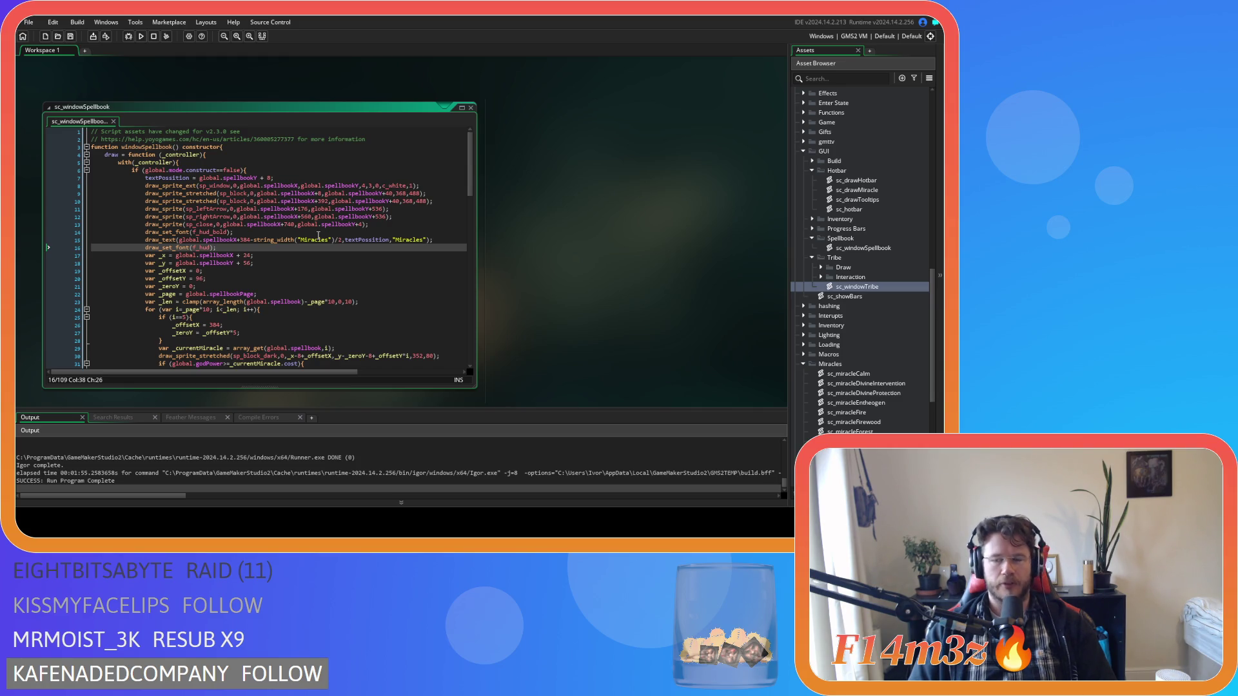
{"action": "left_click", "coordinate": [301, 271]}
{"action": "left_click", "coordinate": [301, 257]}
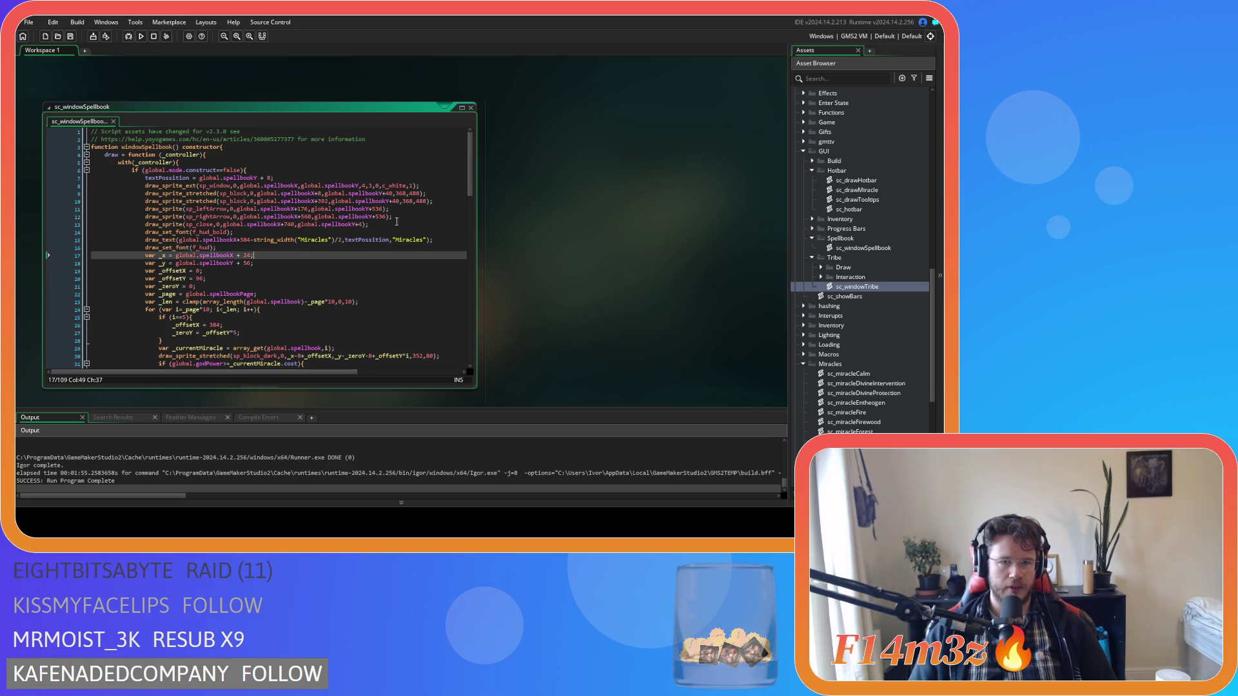
{"action": "double_click", "coordinate": [420, 202]}
{"action": "type", "text": "440"}
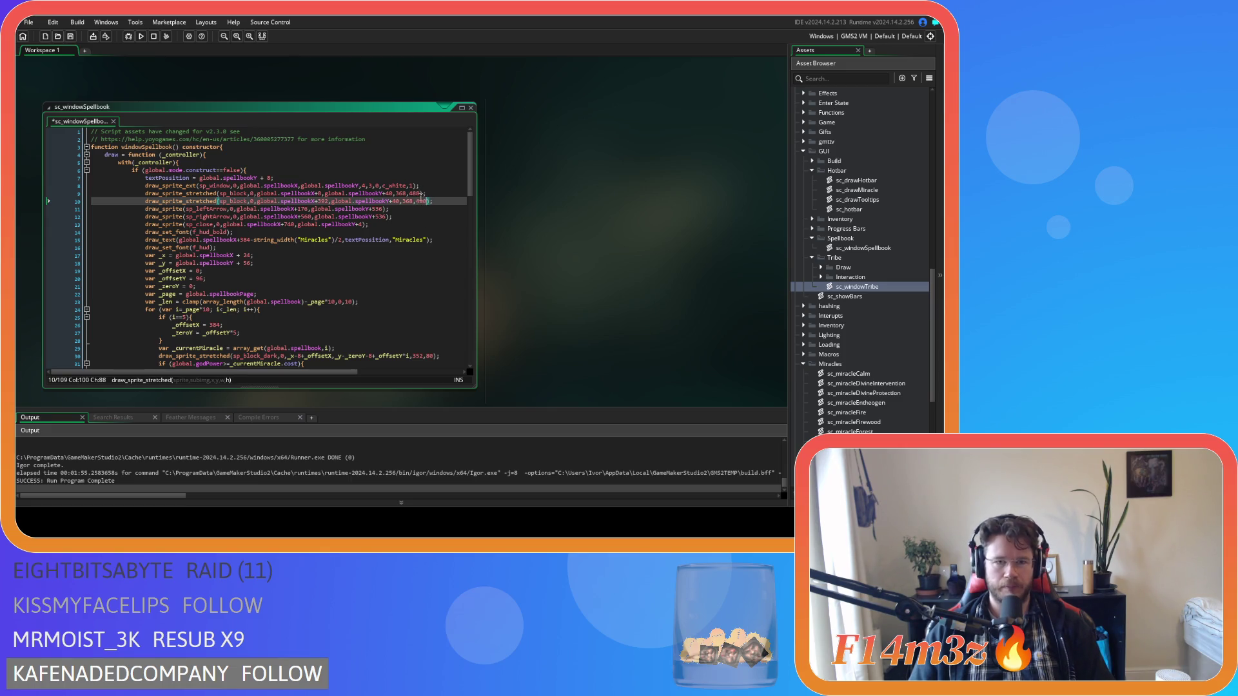
{"action": "double_click", "coordinate": [420, 193]}
{"action": "type", "text": "480"}
{"action": "key", "text": "ctrl+s"}
{"action": "left_click", "coordinate": [426, 210]}
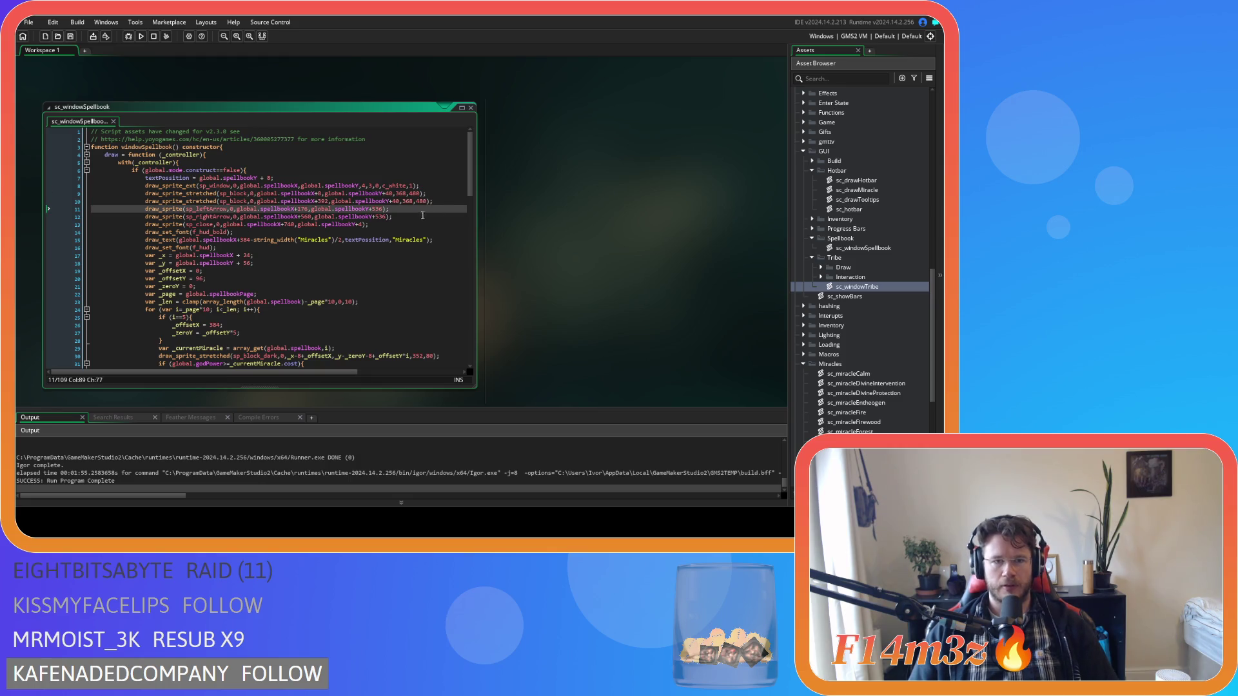
Copy the Miracles title draw_text line and paste it as a new line below the font change
{"action": "scroll", "coordinate": [392, 227], "scroll_direction": "down", "scroll_amount": 1}
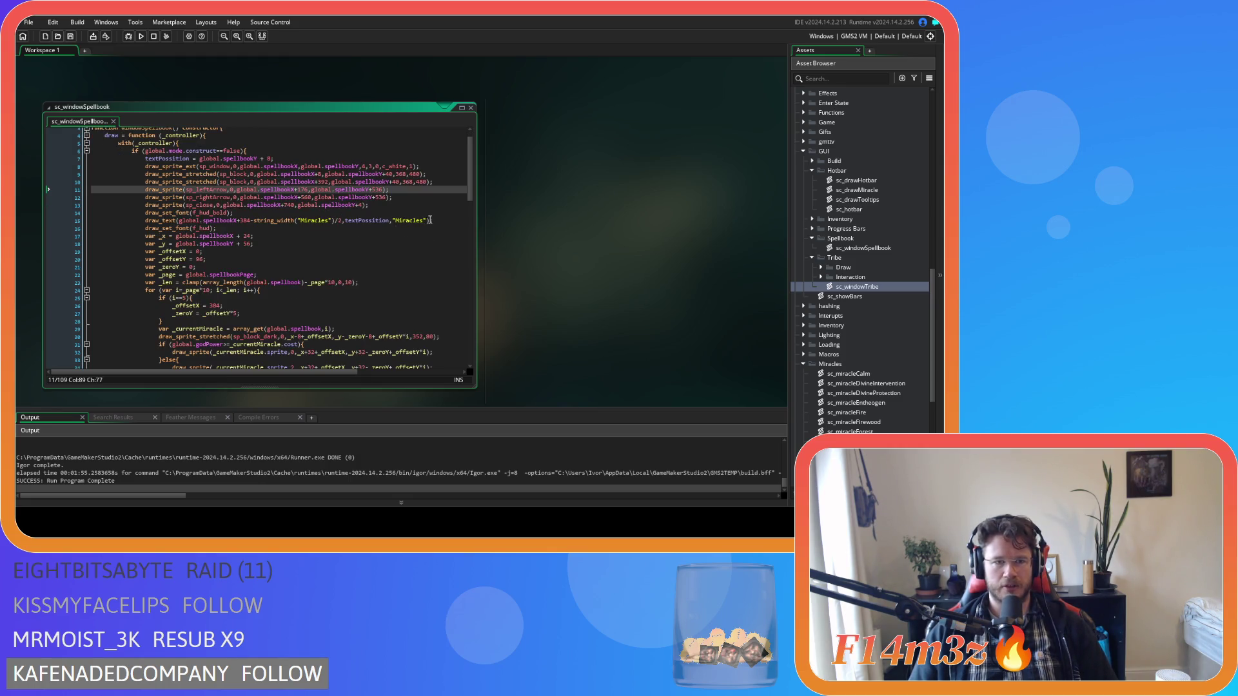
{"action": "left_click_drag", "start_coordinate": [435, 221], "coordinate": [146, 222]}
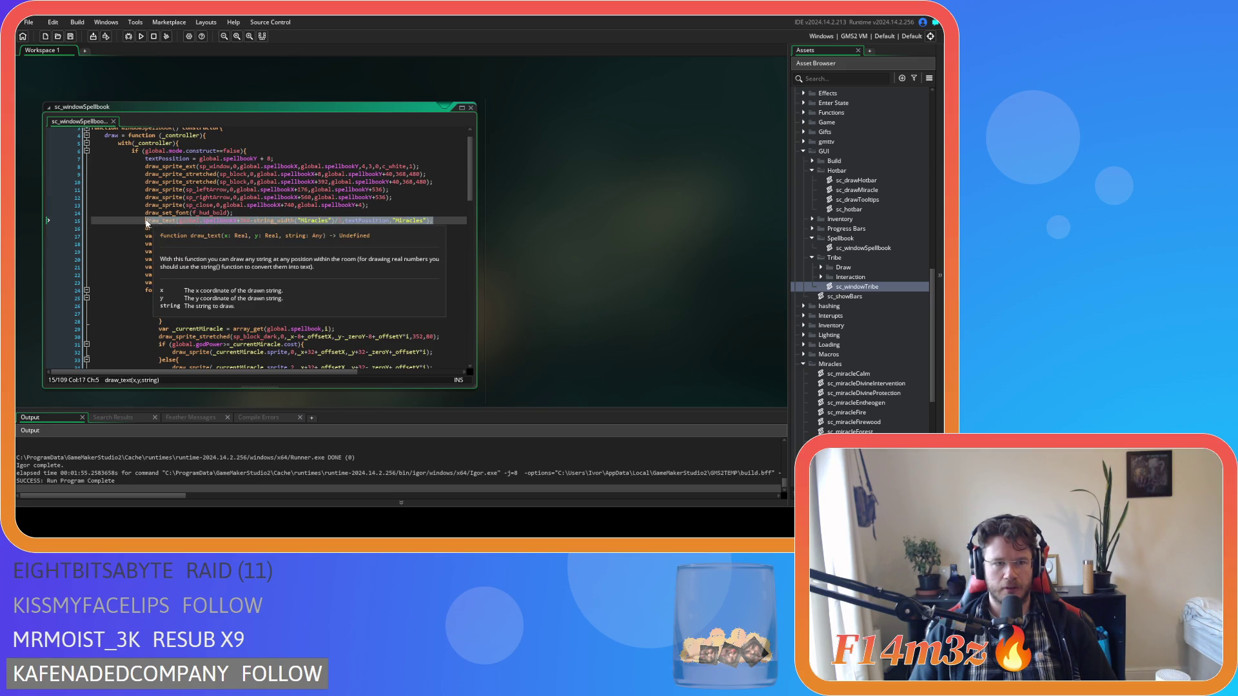
{"action": "key", "text": "ctrl+c"}
{"action": "left_click", "coordinate": [285, 229]}
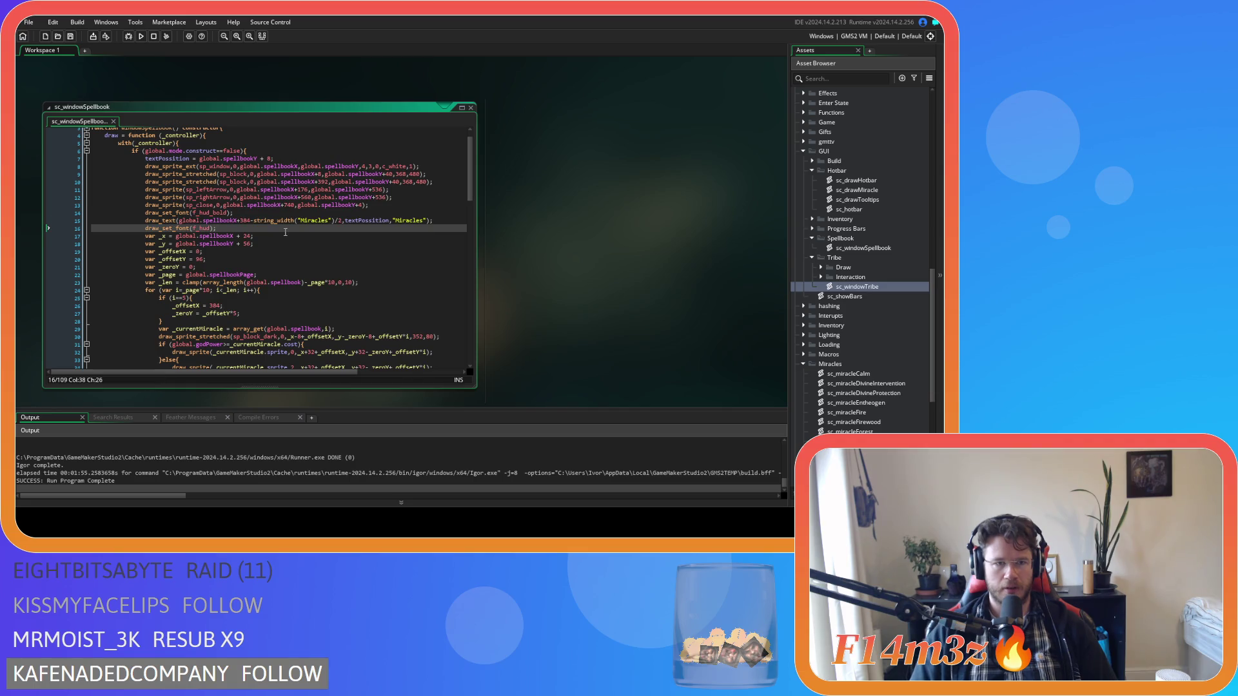
{"action": "key", "text": "Return"}
{"action": "key", "text": "ctrl+v"}
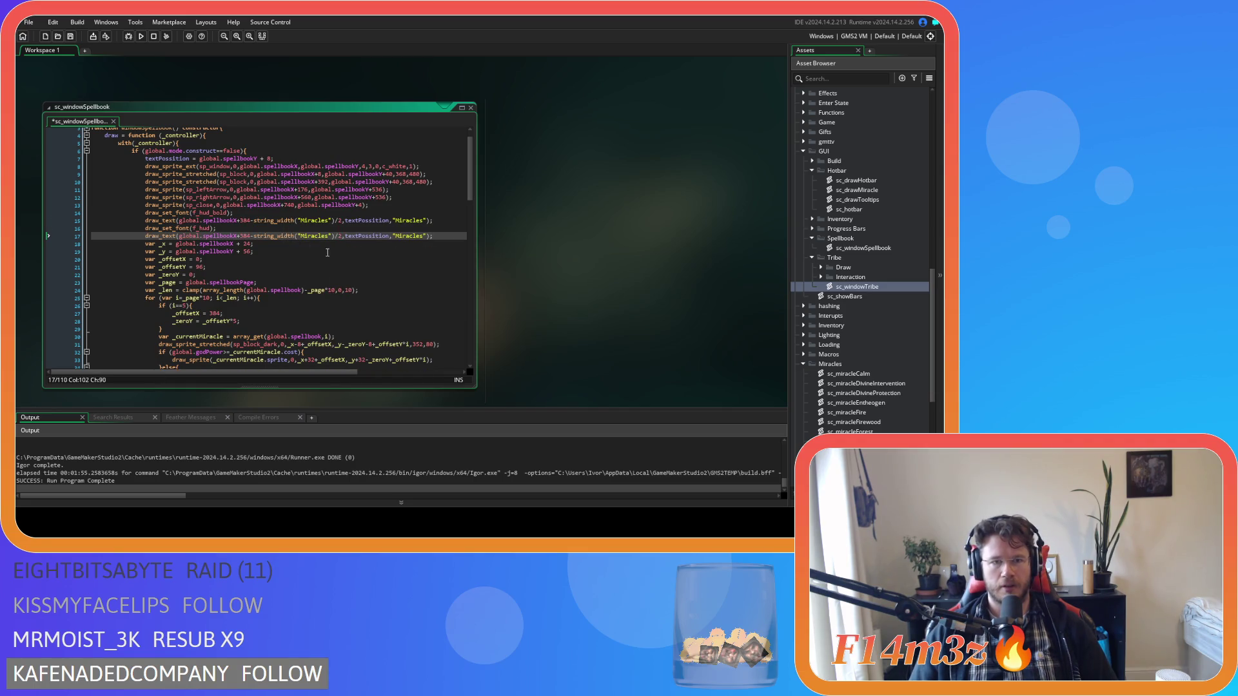
Replace textPossition on the new line 17 with spellbookY+536 as its y position
{"action": "left_click", "coordinate": [355, 237]}
{"action": "double_click", "coordinate": [356, 236]}
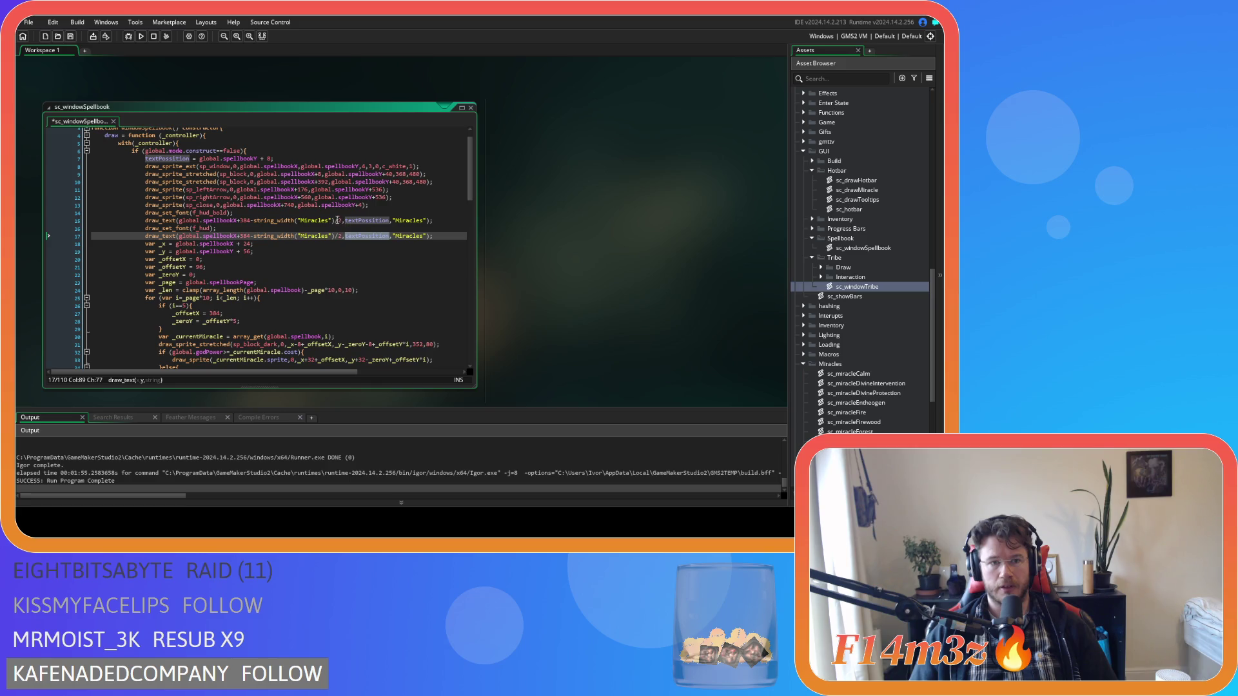
{"action": "double_click", "coordinate": [381, 197]}
{"action": "left_click_drag", "start_coordinate": [385, 190], "coordinate": [335, 190]}
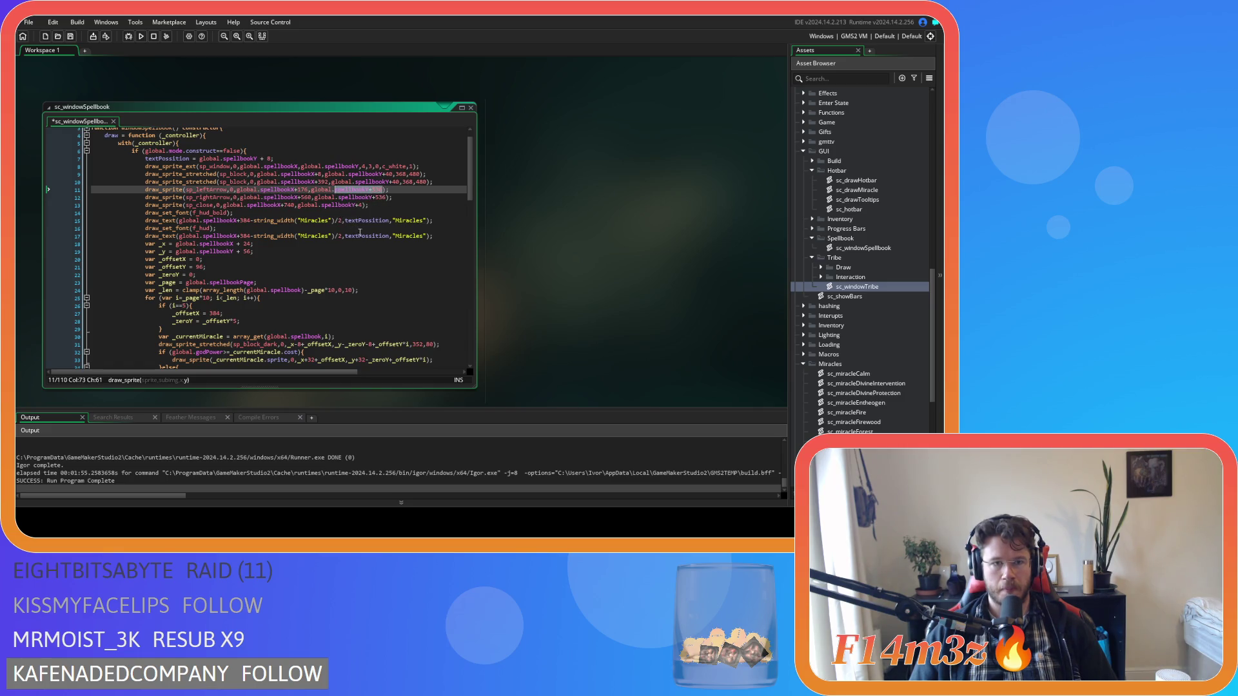
{"action": "double_click", "coordinate": [365, 221]}
{"action": "key", "text": "ctrl+v"}
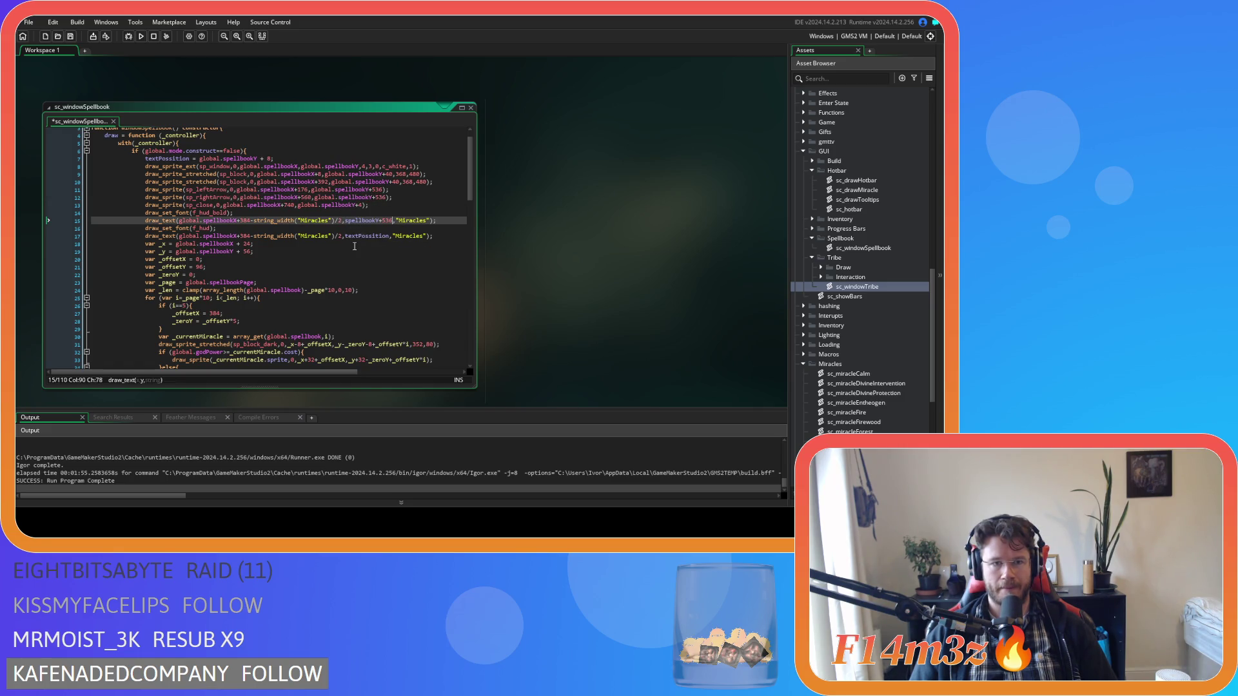
{"action": "key", "text": "ctrl+z"}
{"action": "double_click", "coordinate": [374, 236]}
{"action": "key", "text": "ctrl+v"}
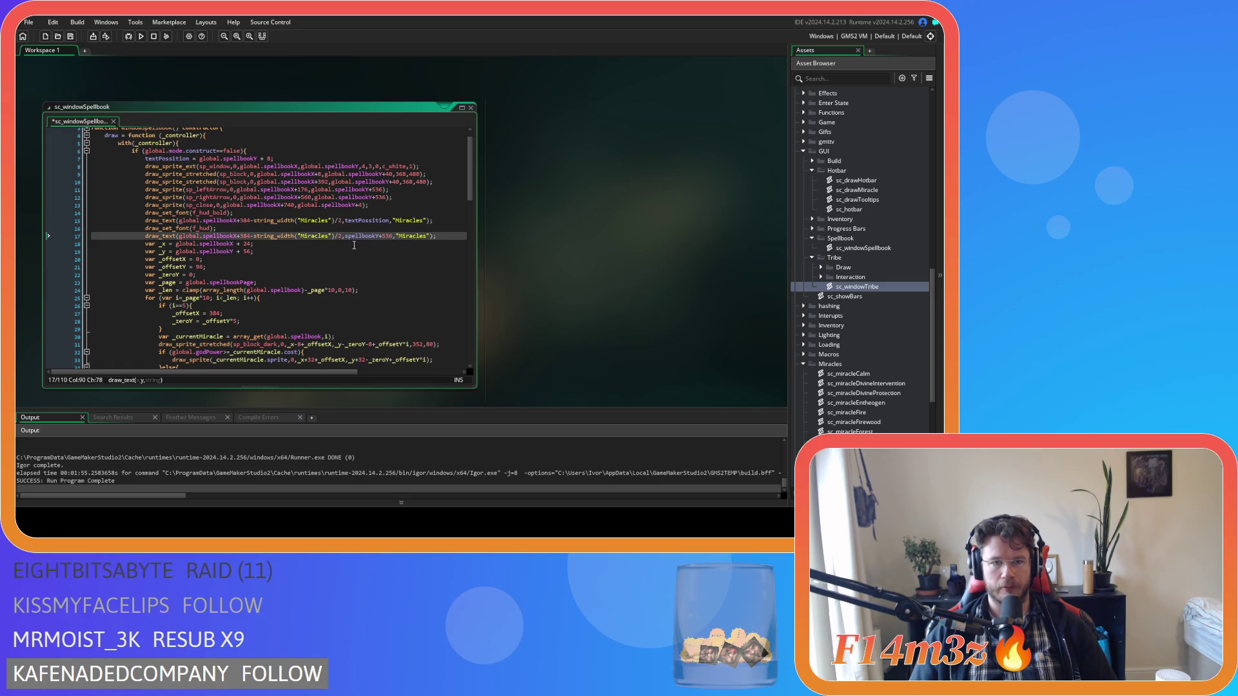
Change the line's Miracles text to "Page: " and start appending +string(global.spellbookPage
{"action": "double_click", "coordinate": [313, 236]}
{"action": "type", "text": "Page:"}
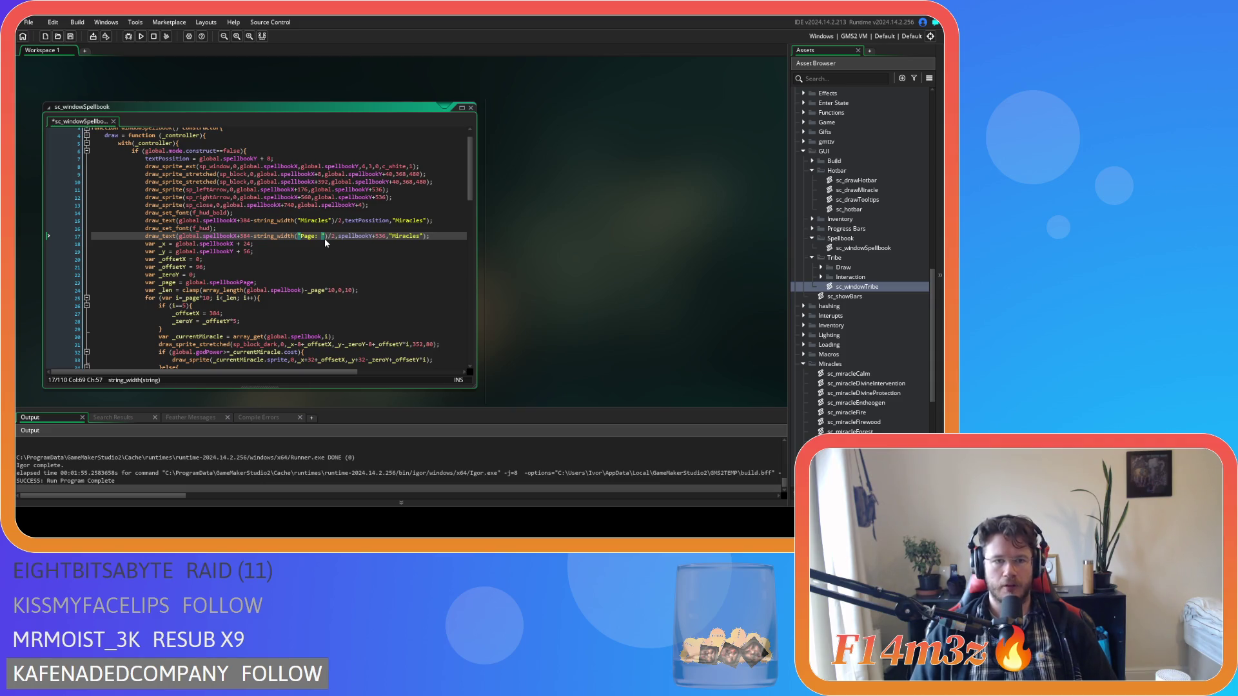
{"action": "left_click", "coordinate": [410, 236]}
{"action": "double_click", "coordinate": [409, 236]}
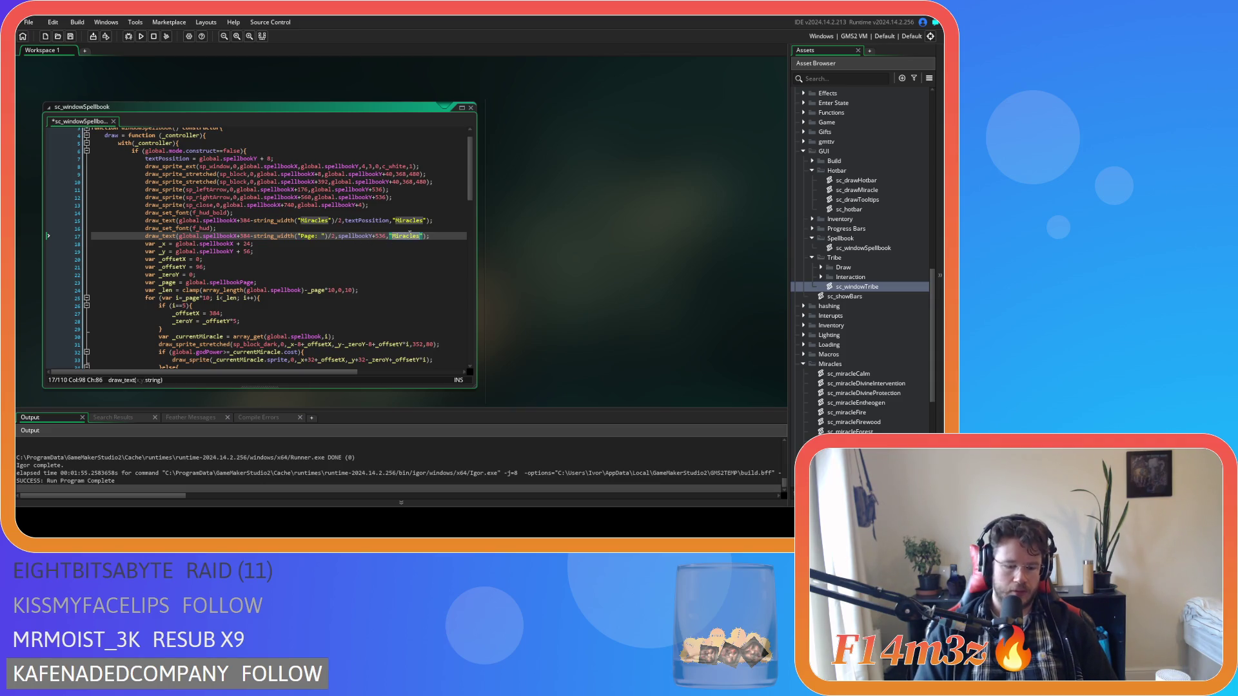
{"action": "type", "text": "Page"}
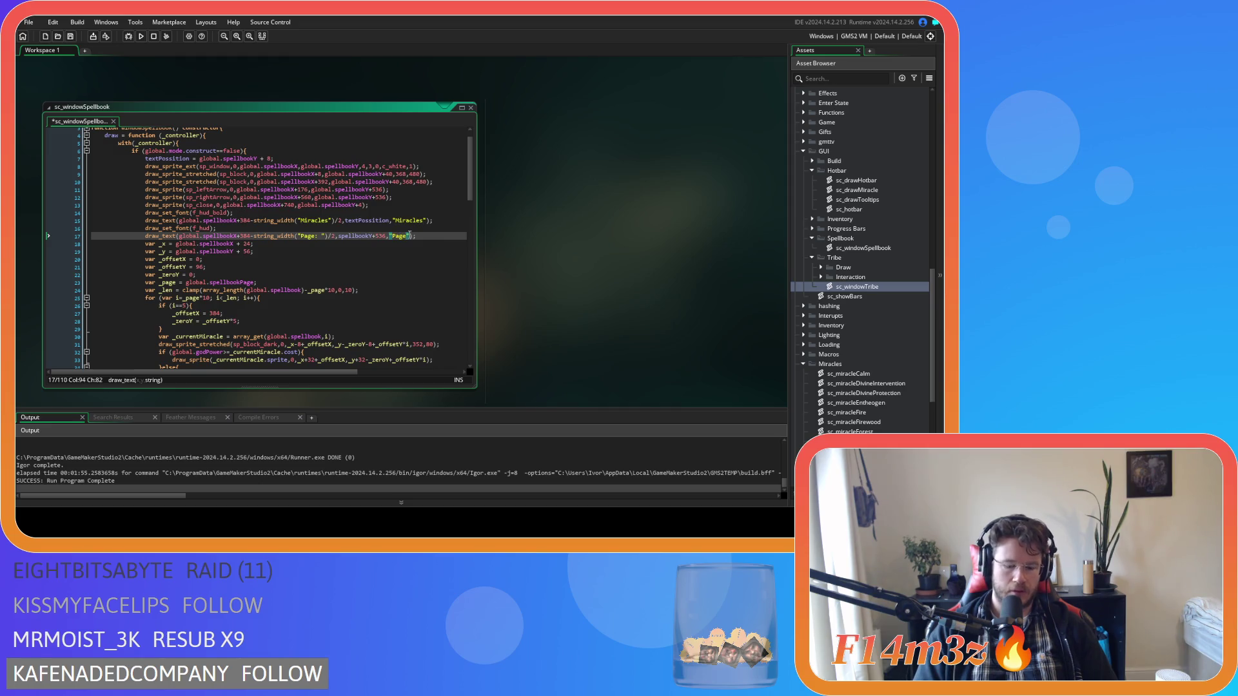
{"action": "type", "text": ":"}
{"action": "mouse_move", "coordinate": [296, 233]}
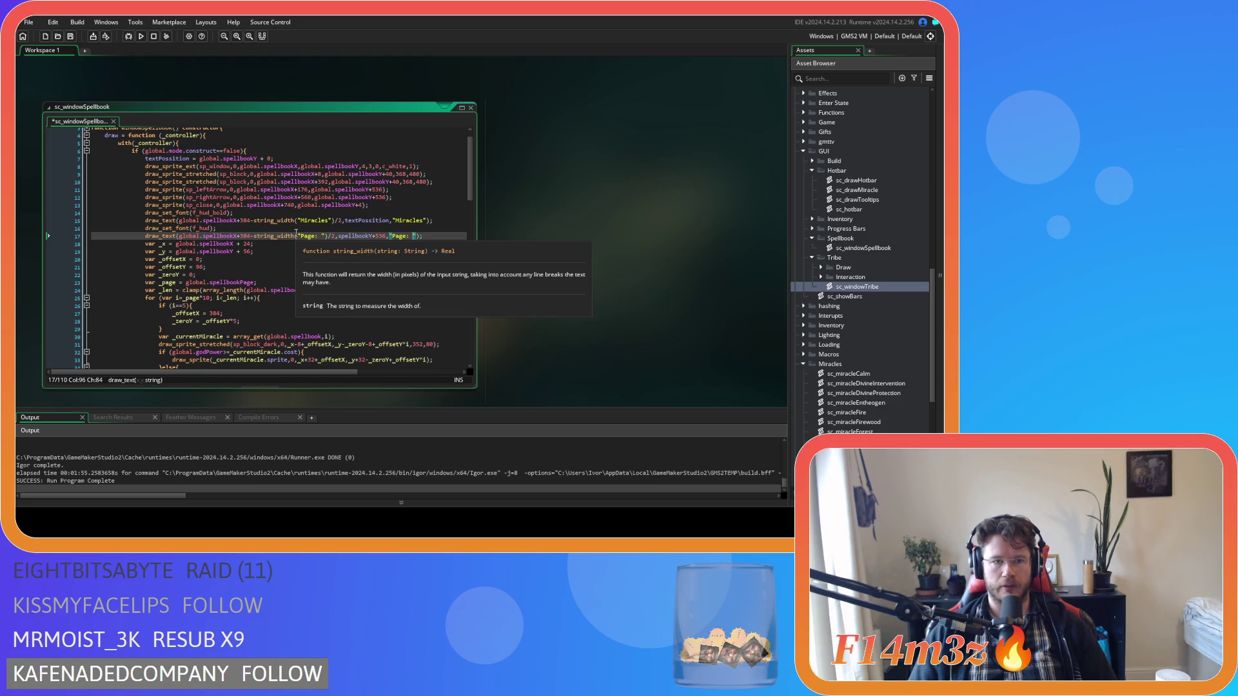
{"action": "left_click", "coordinate": [244, 236]}
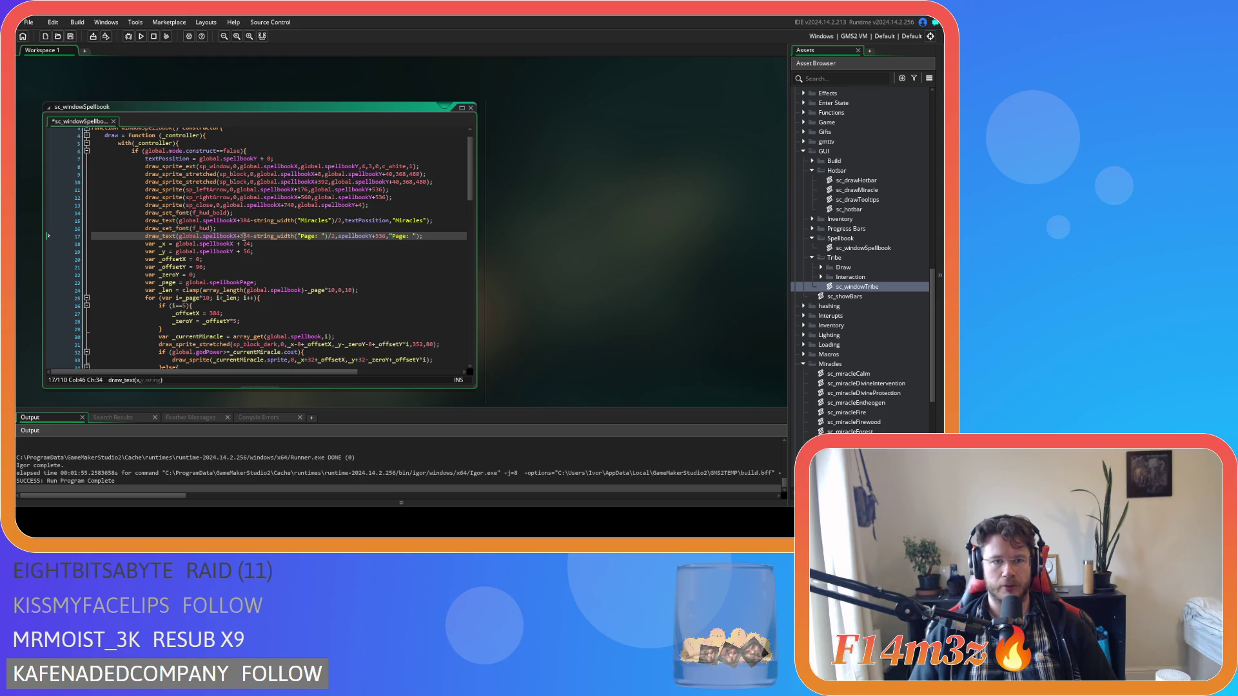
{"action": "left_click", "coordinate": [325, 236]}
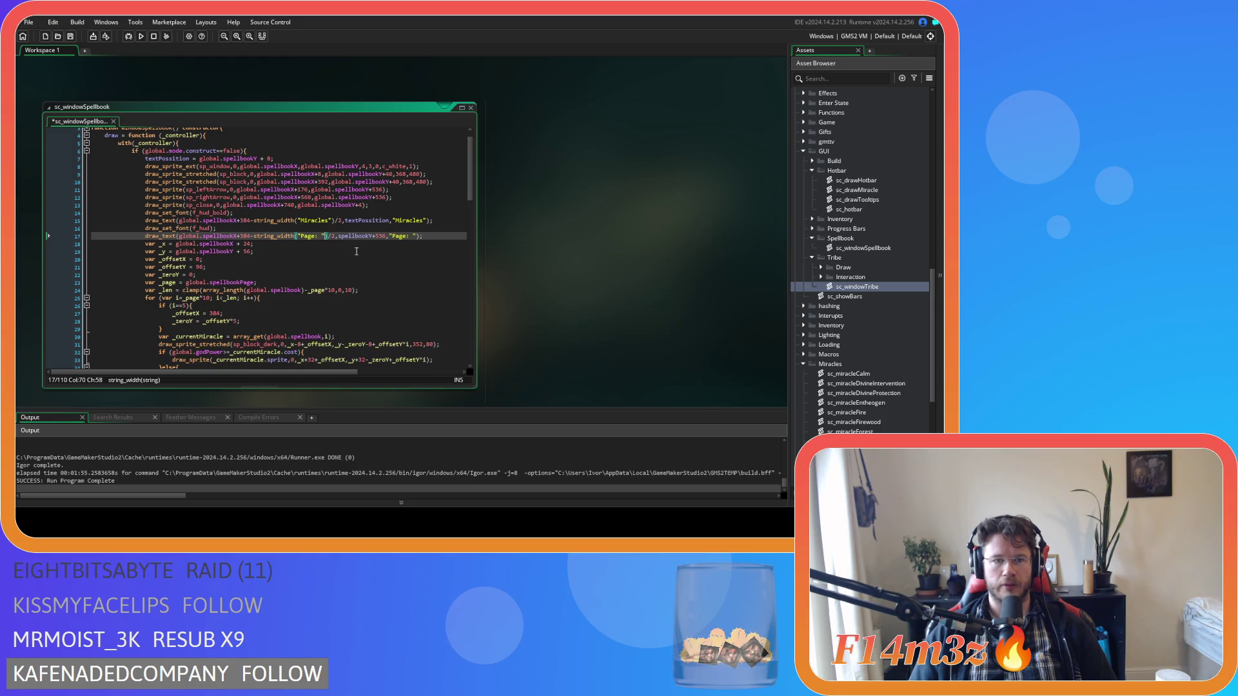
{"action": "type", "text": "+string"}
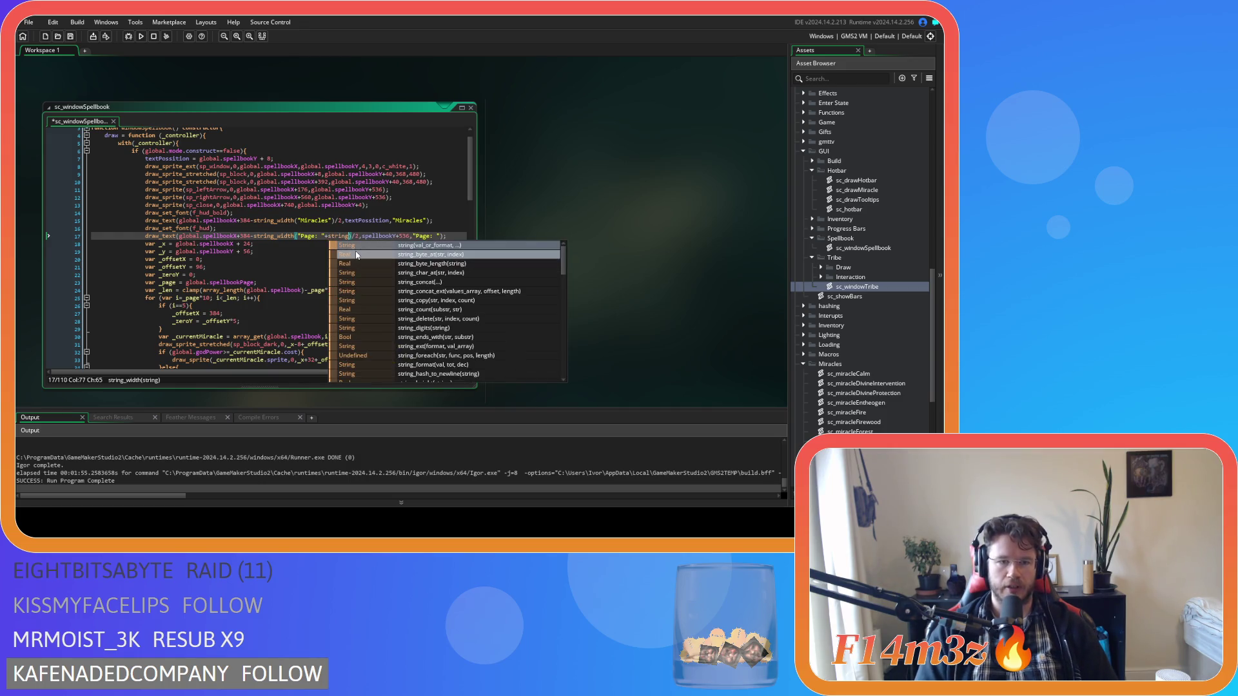
{"action": "type", "text": "(global.spellbookPage"}
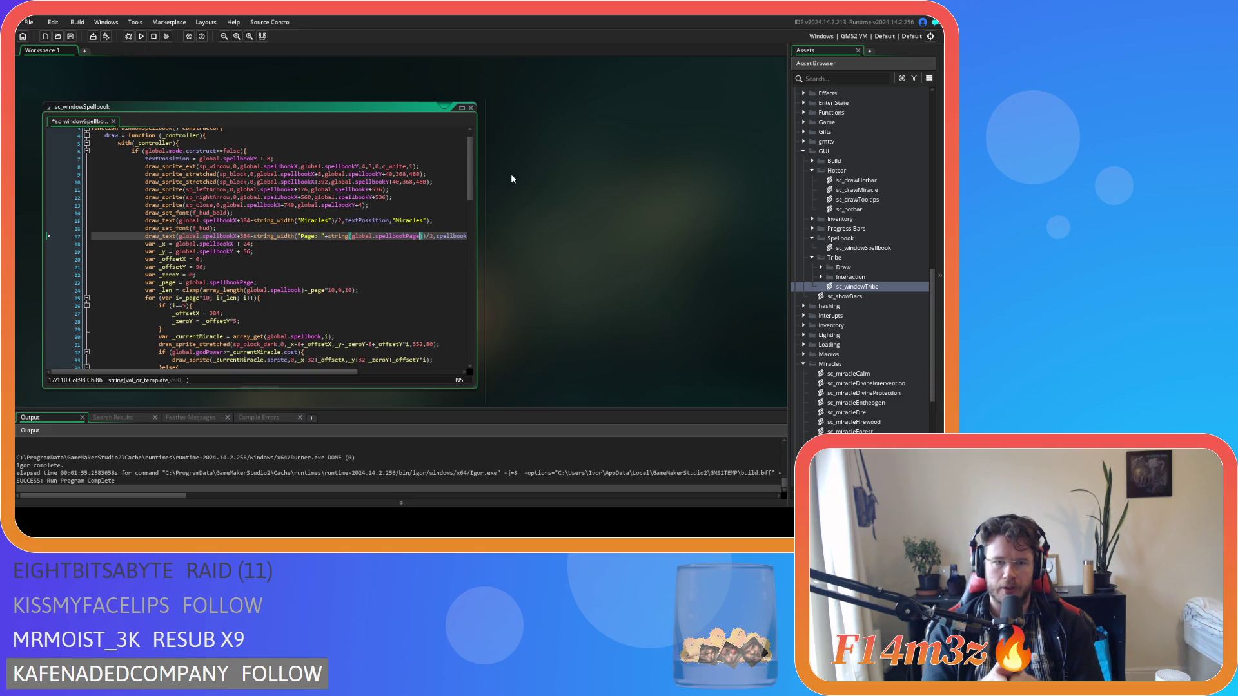
Extend the Page label with +"/"+string(array_length… for the total page count
{"action": "key", "text": "Right"}
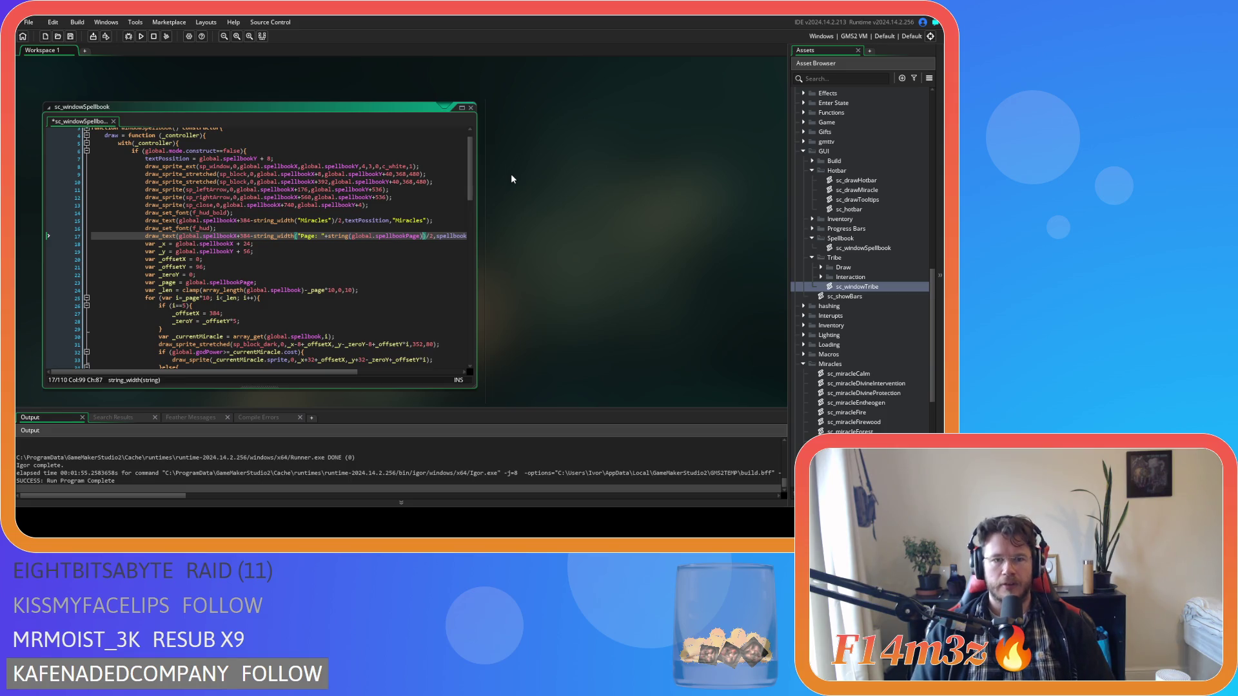
{"action": "type", "text": "+\"/\"+st"}
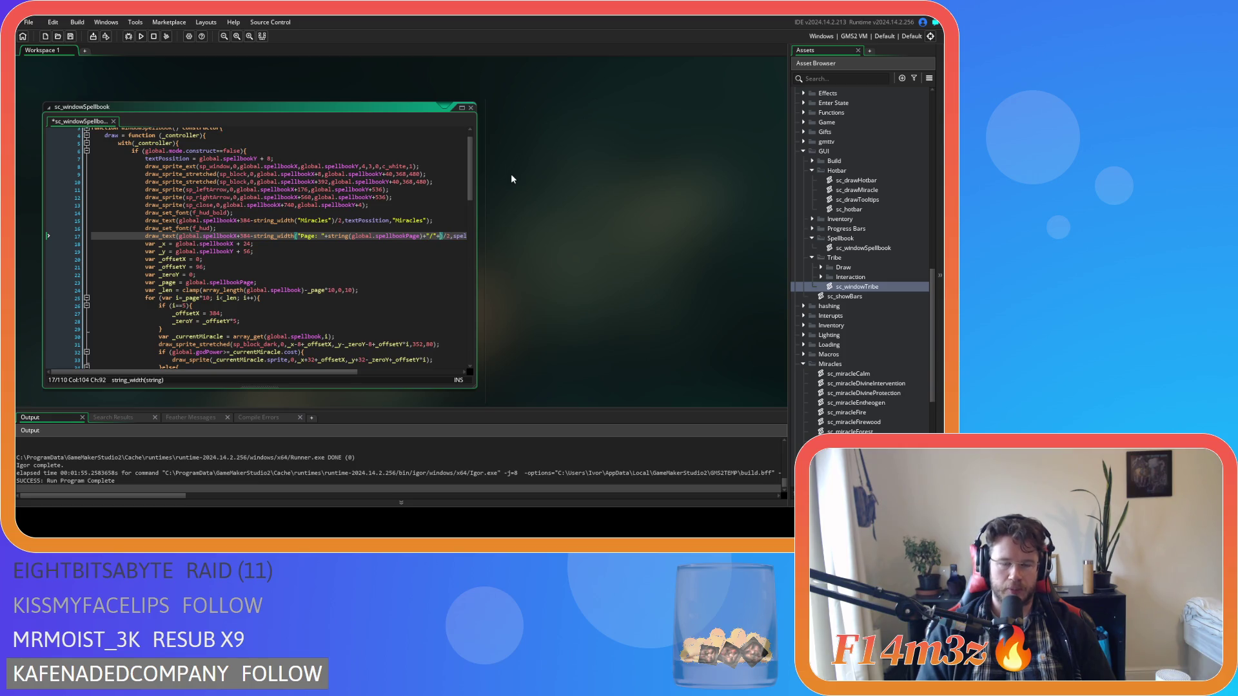
{"action": "type", "text": "ring"}
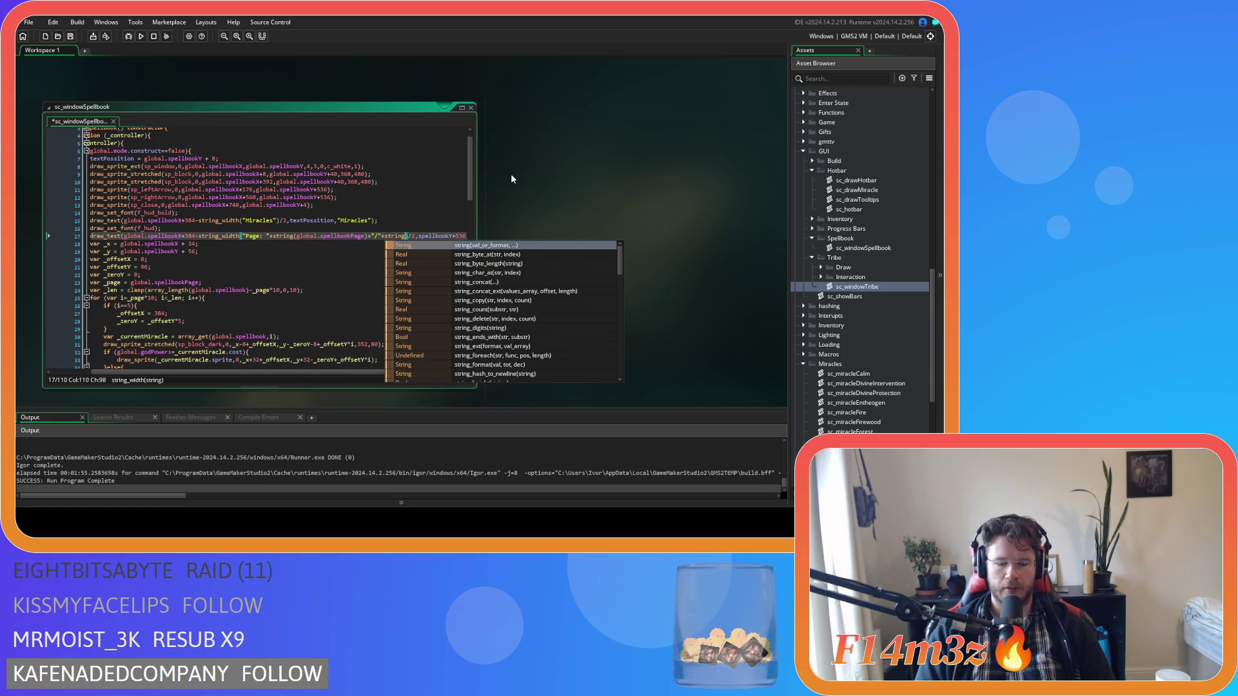
{"action": "type", "text": "(array_l"}
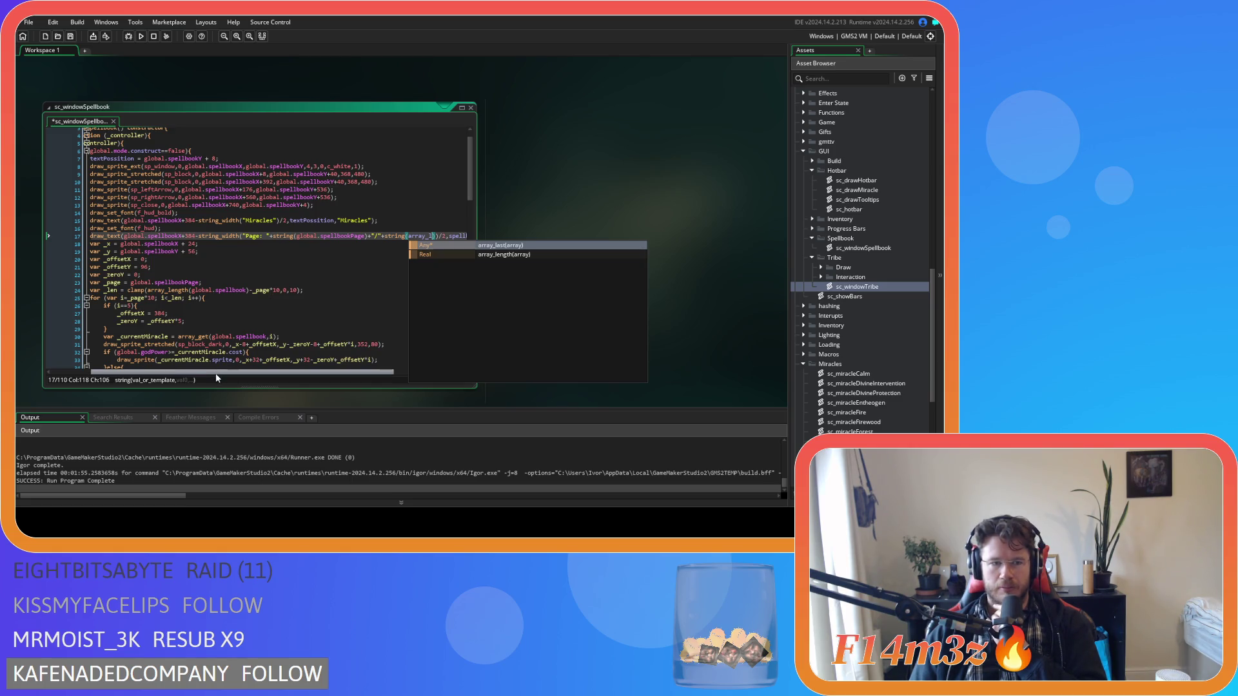
{"action": "left_click_drag", "start_coordinate": [215, 373], "coordinate": [218, 373]}
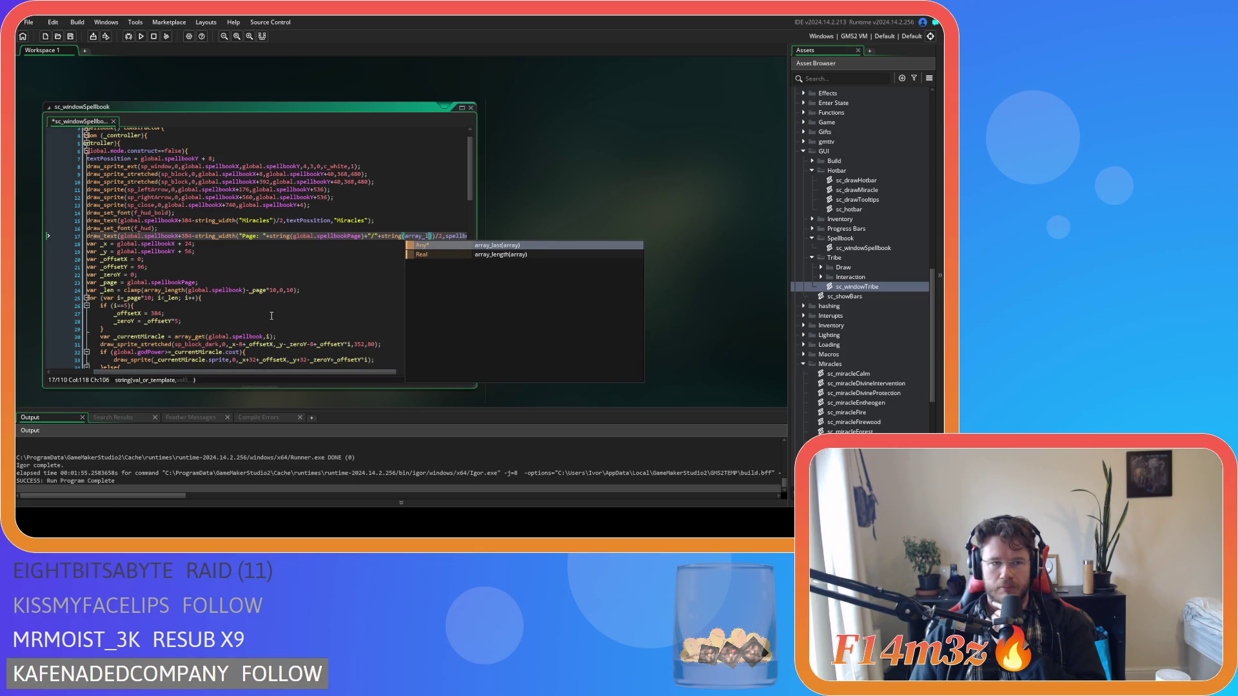
{"action": "key", "text": "Escape"}
Select the whole Page label line 17 and delete it, leaving the line empty
{"action": "key", "text": "Home"}
{"action": "key", "text": "Home"}
{"action": "mouse_move", "coordinate": [144, 238]}
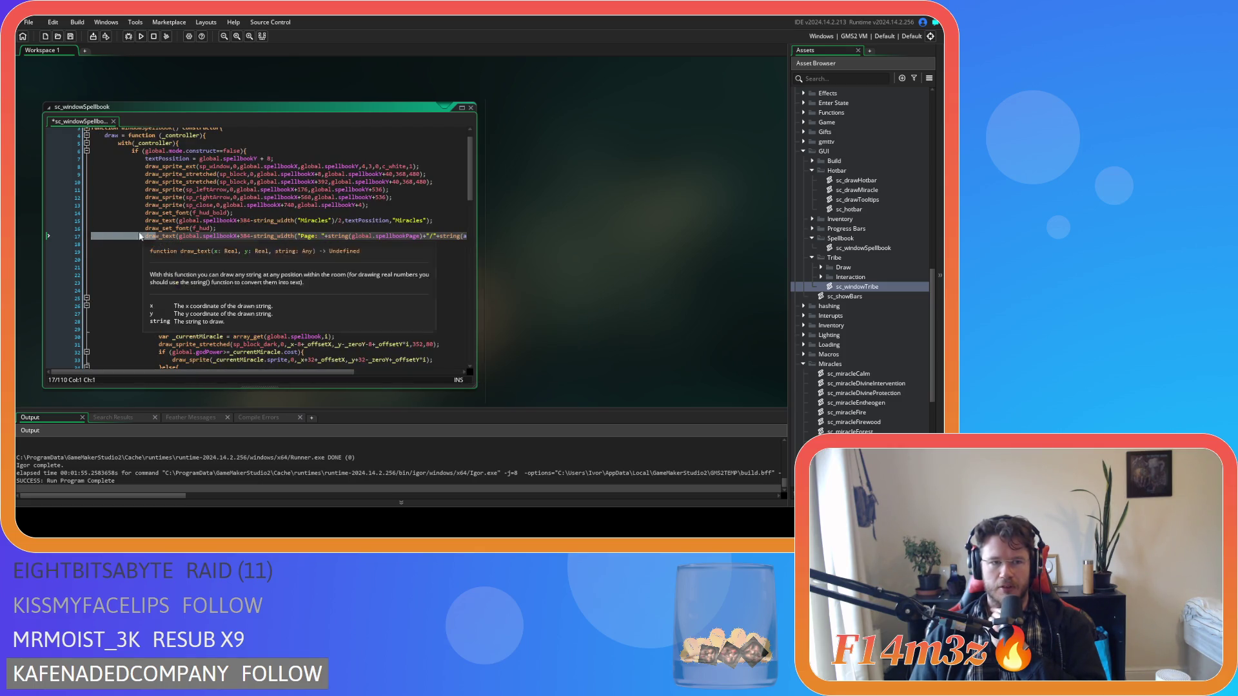
{"action": "left_click_drag", "start_coordinate": [144, 238], "coordinate": [270, 244]}
{"action": "left_click_drag", "start_coordinate": [359, 243], "coordinate": [466, 237]}
{"action": "key", "text": "BackSpace"}
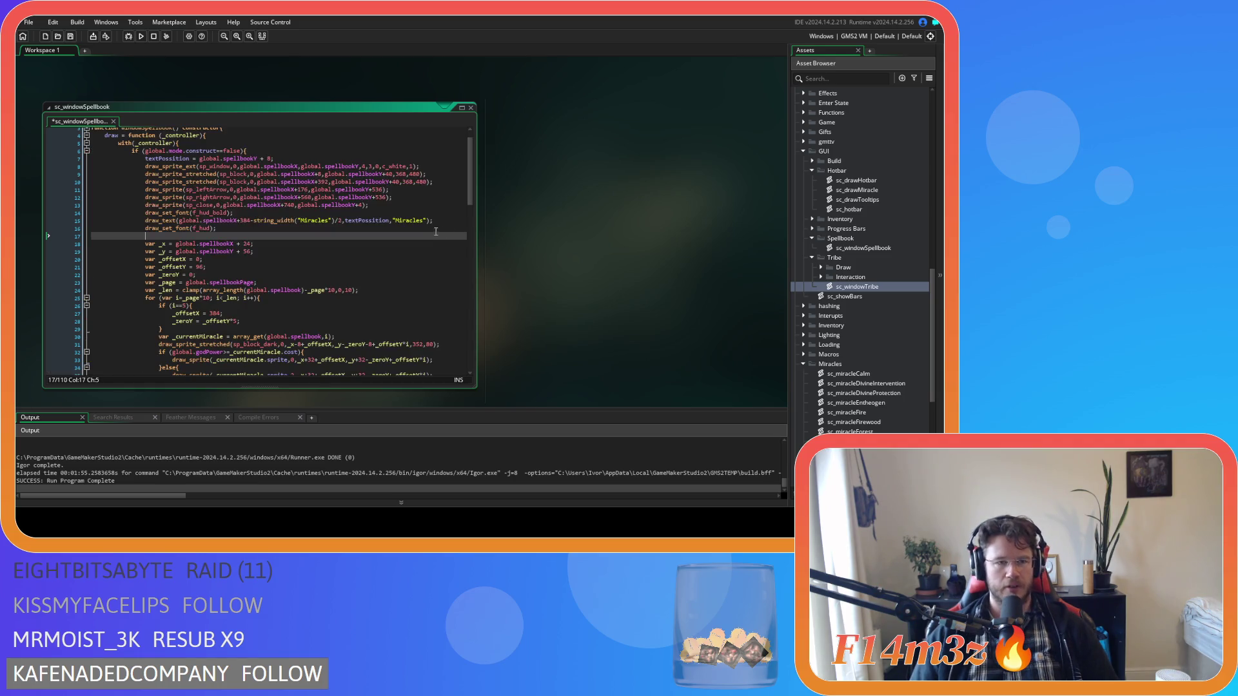
Paste the Page label draw_text line directly below the var _len declaration
{"action": "key", "text": "BackSpace"}
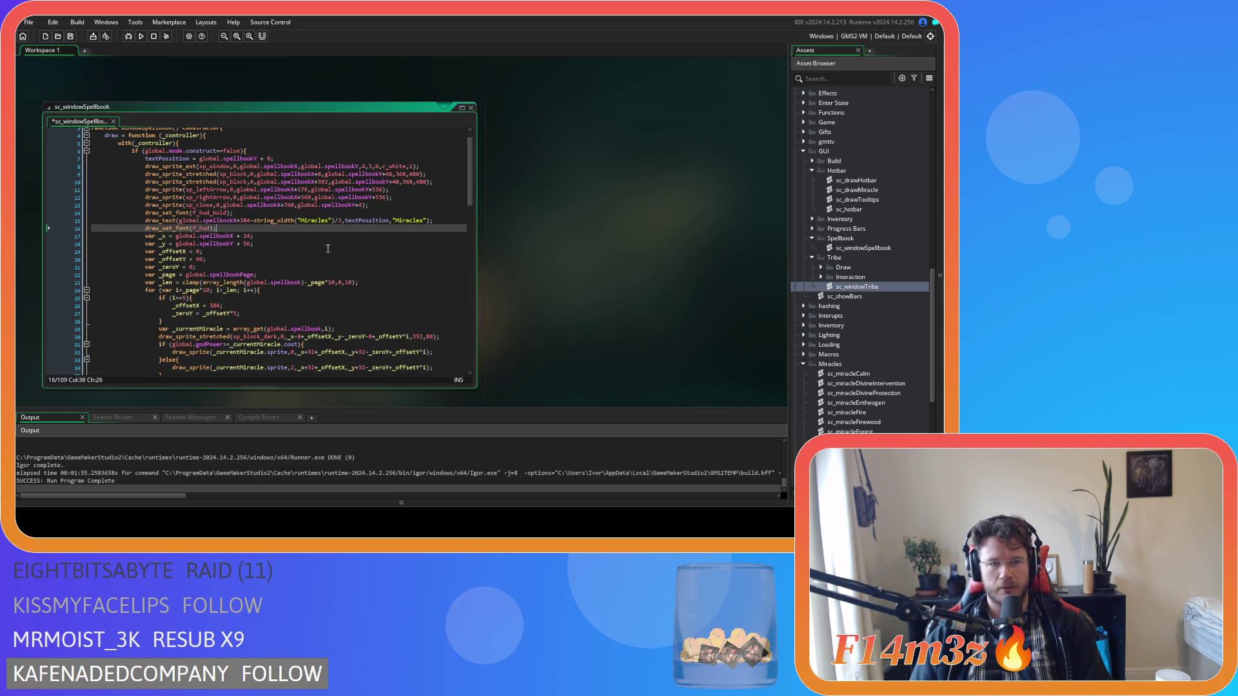
{"action": "left_click", "coordinate": [375, 281]}
{"action": "key", "text": "Return"}
{"action": "key", "text": "ctrl+v"}
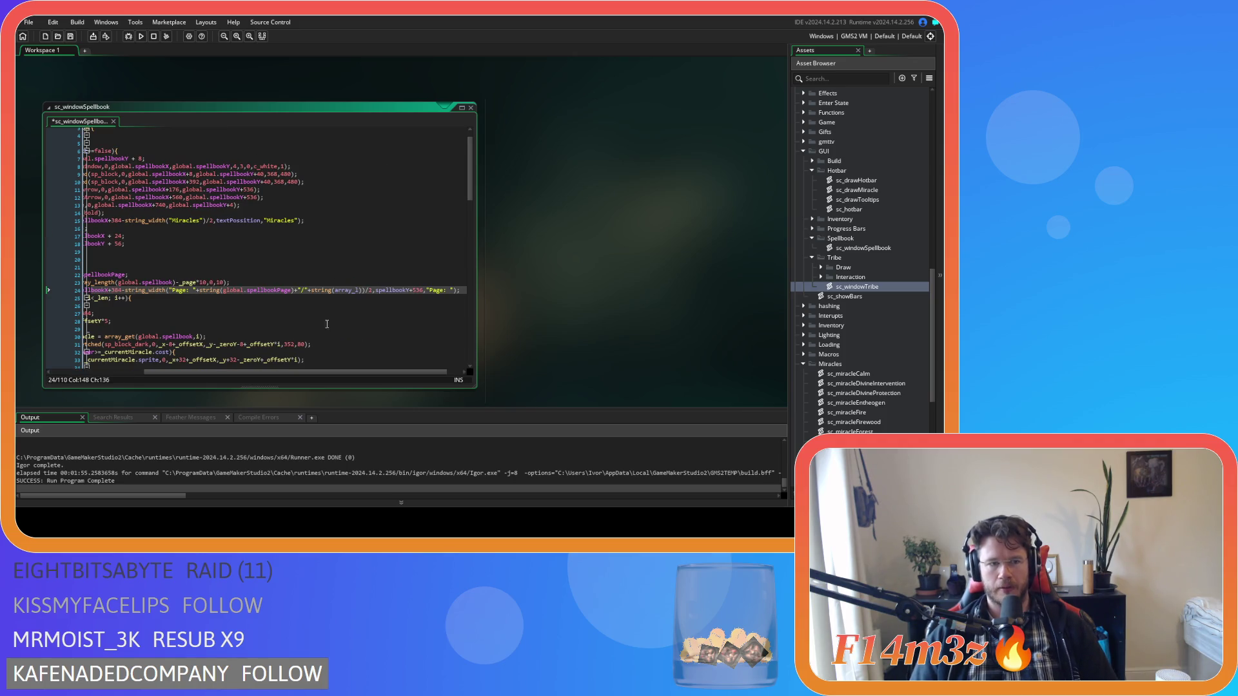
{"action": "left_click_drag", "start_coordinate": [298, 371], "coordinate": [186, 374]}
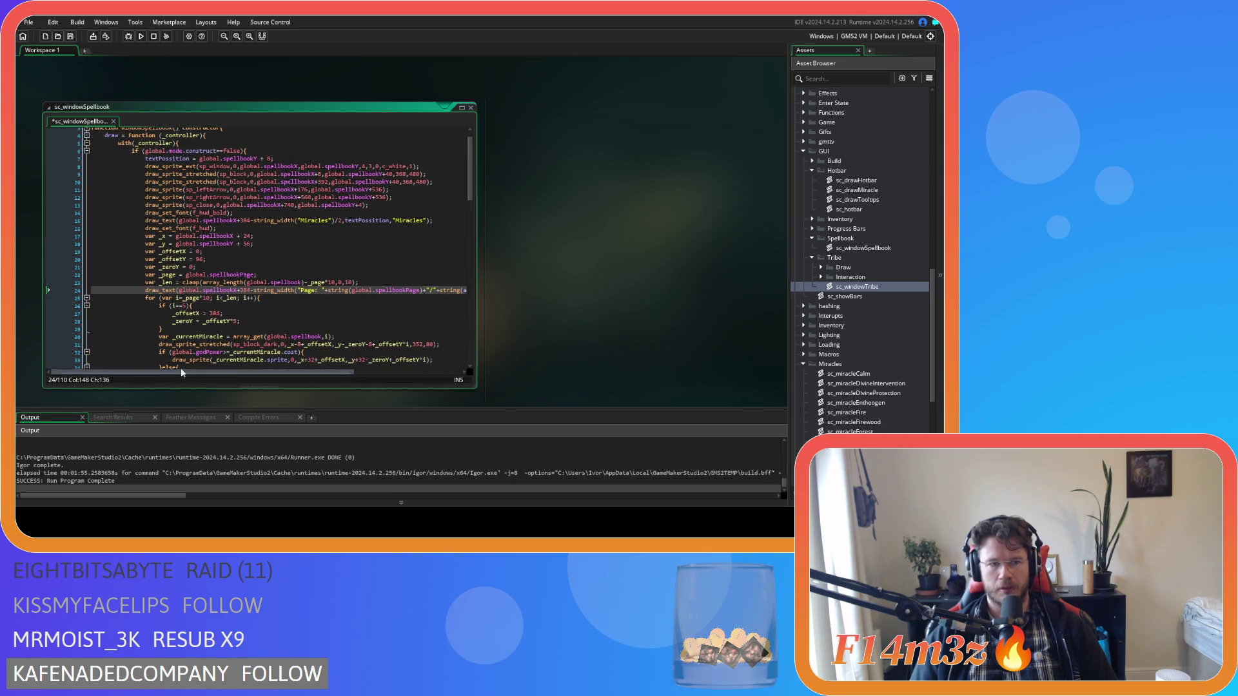
Duplicate the var _len line as a _pageLen variable that uses _len
{"action": "left_click", "coordinate": [372, 282]}
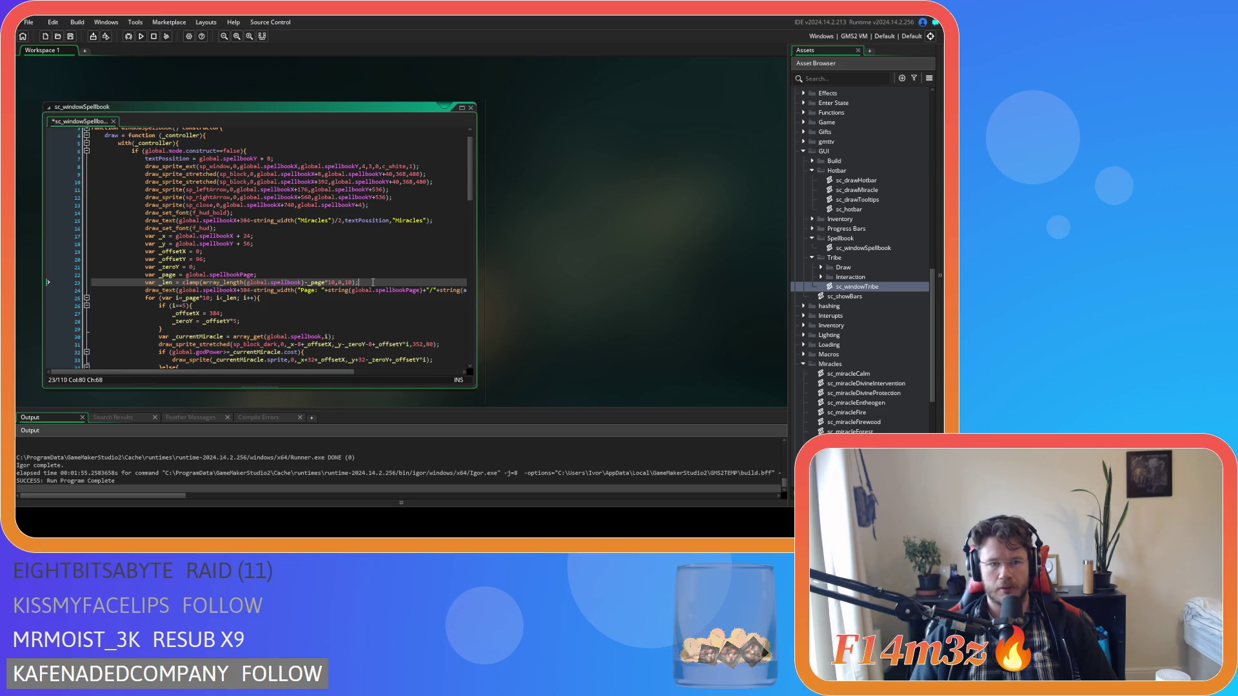
{"action": "key", "text": "ctrl+d"}
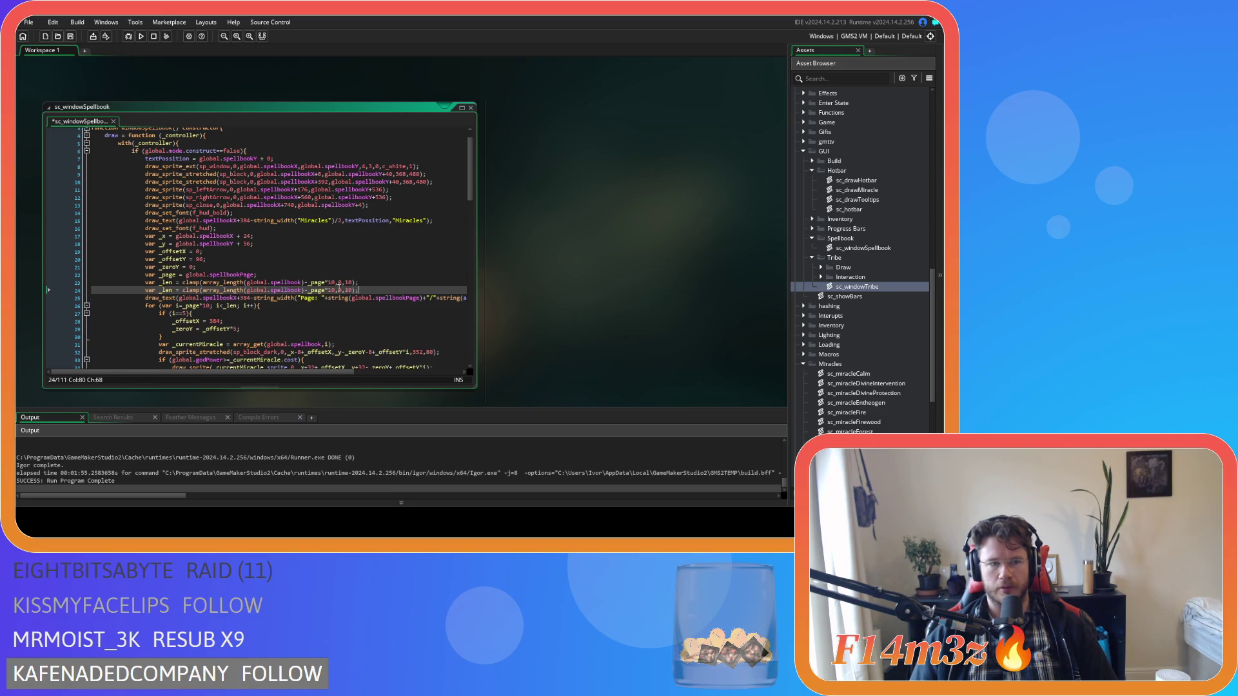
{"action": "left_click", "coordinate": [172, 290]}
{"action": "key", "text": "Left"}
{"action": "key", "text": "Left"}
{"action": "key", "text": "Left"}
{"action": "type", "text": "pa"}
{"action": "key", "text": "Escape"}
{"action": "type", "text": "ge"}
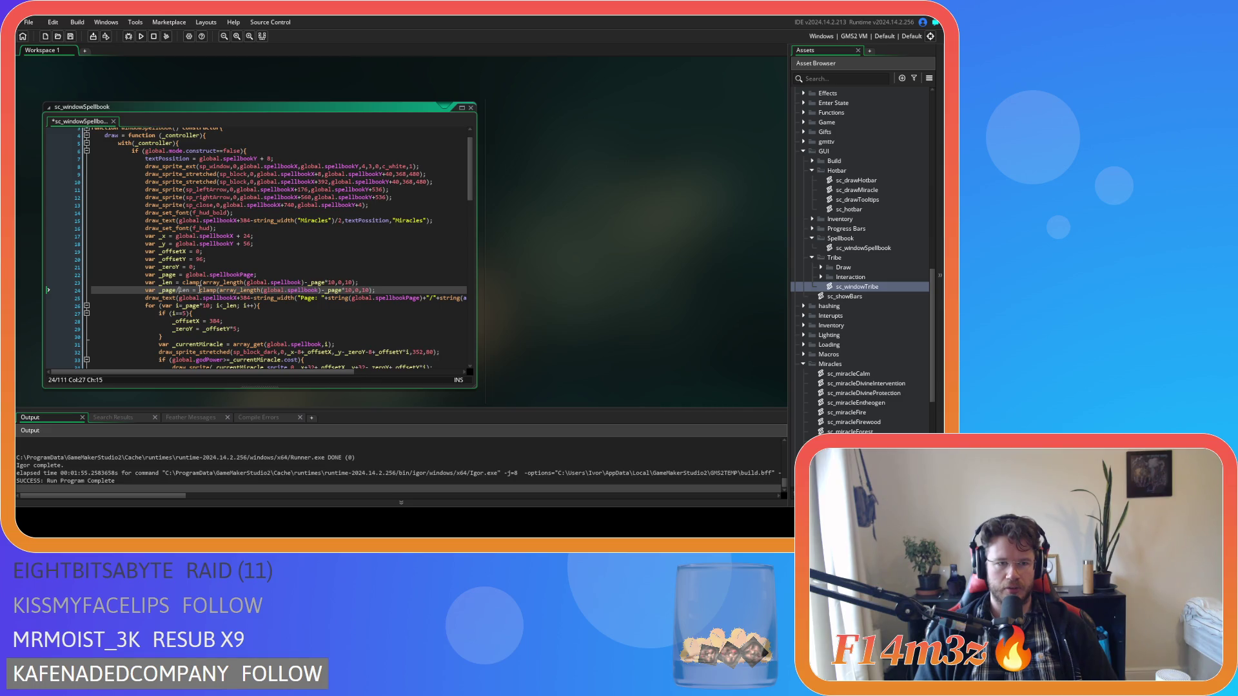
{"action": "key", "text": "Delete"}
{"action": "type", "text": "L"}
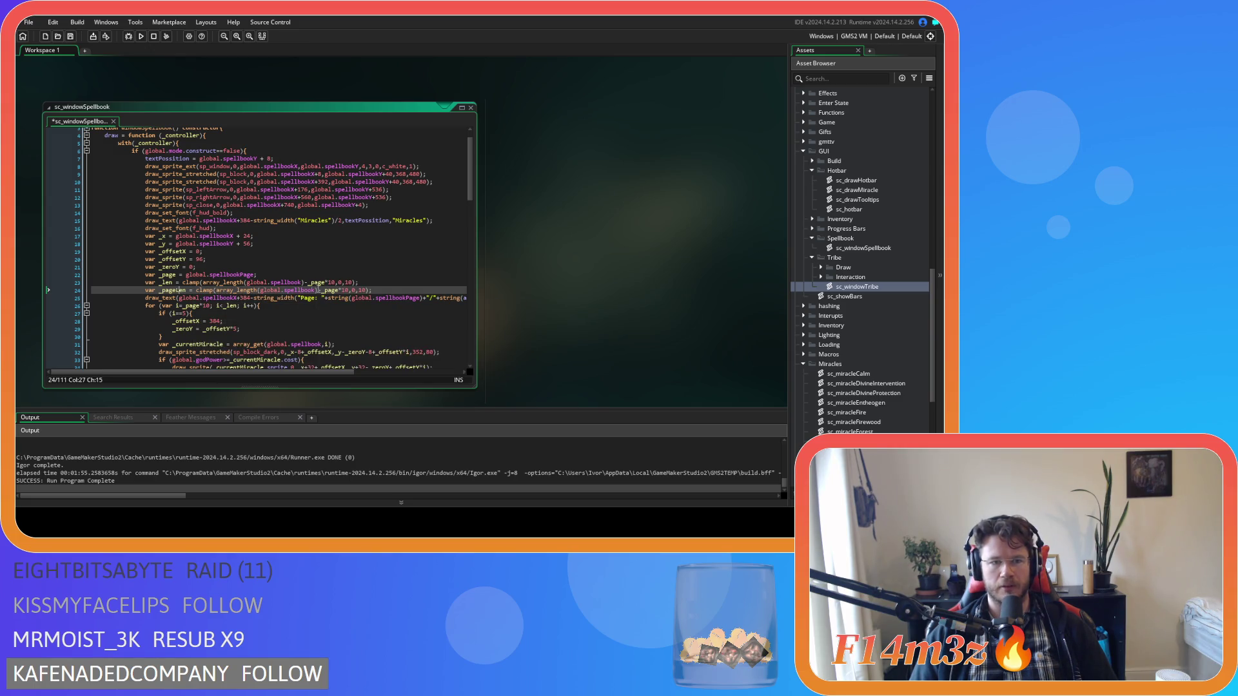
{"action": "left_click", "coordinate": [317, 290]}
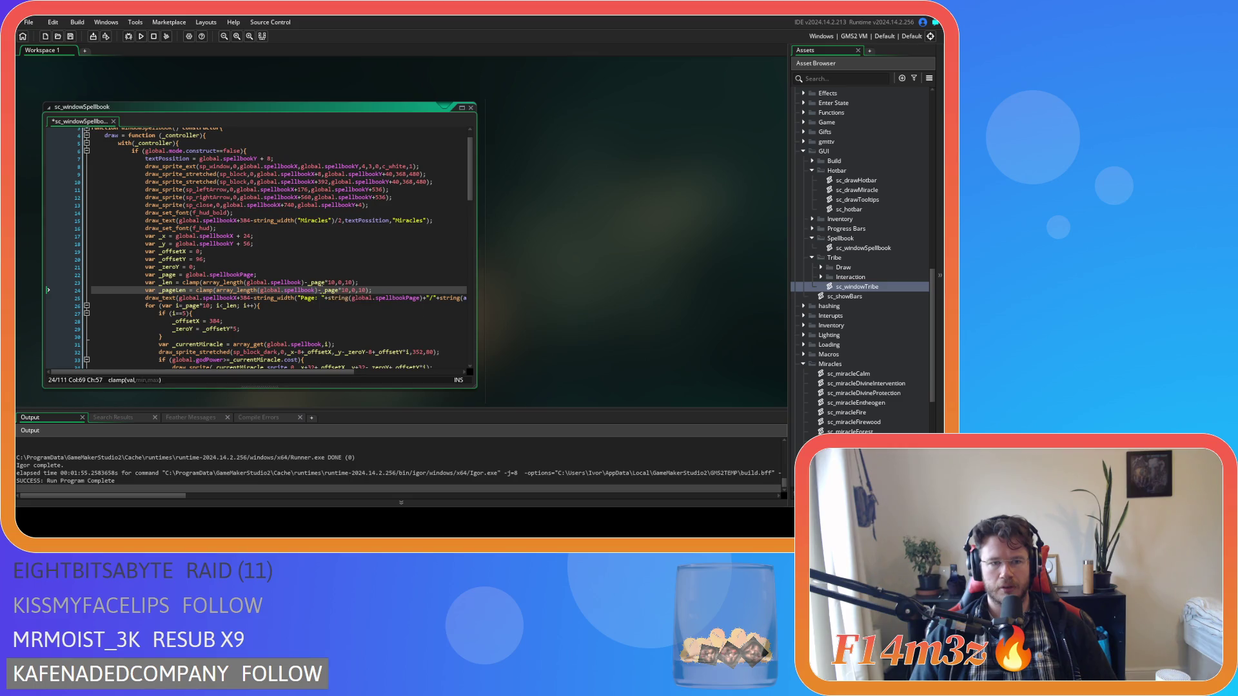
{"action": "left_click_drag", "start_coordinate": [317, 292], "coordinate": [220, 296]}
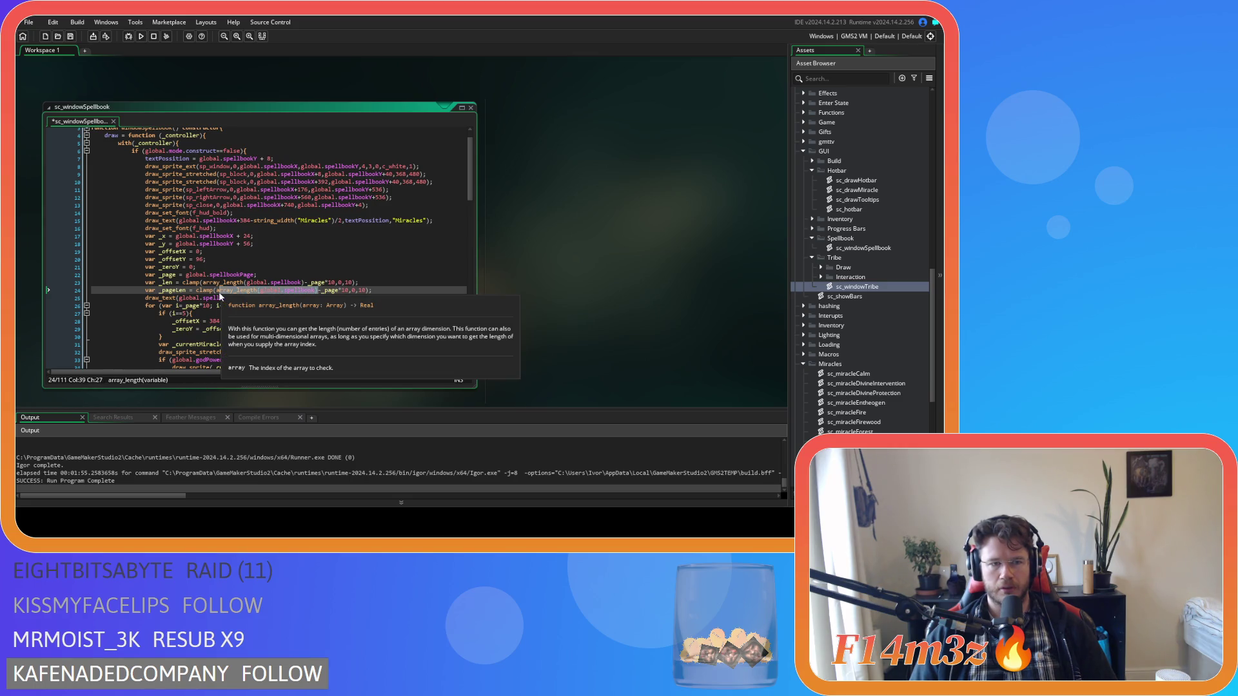
{"action": "type", "text": "_len"}
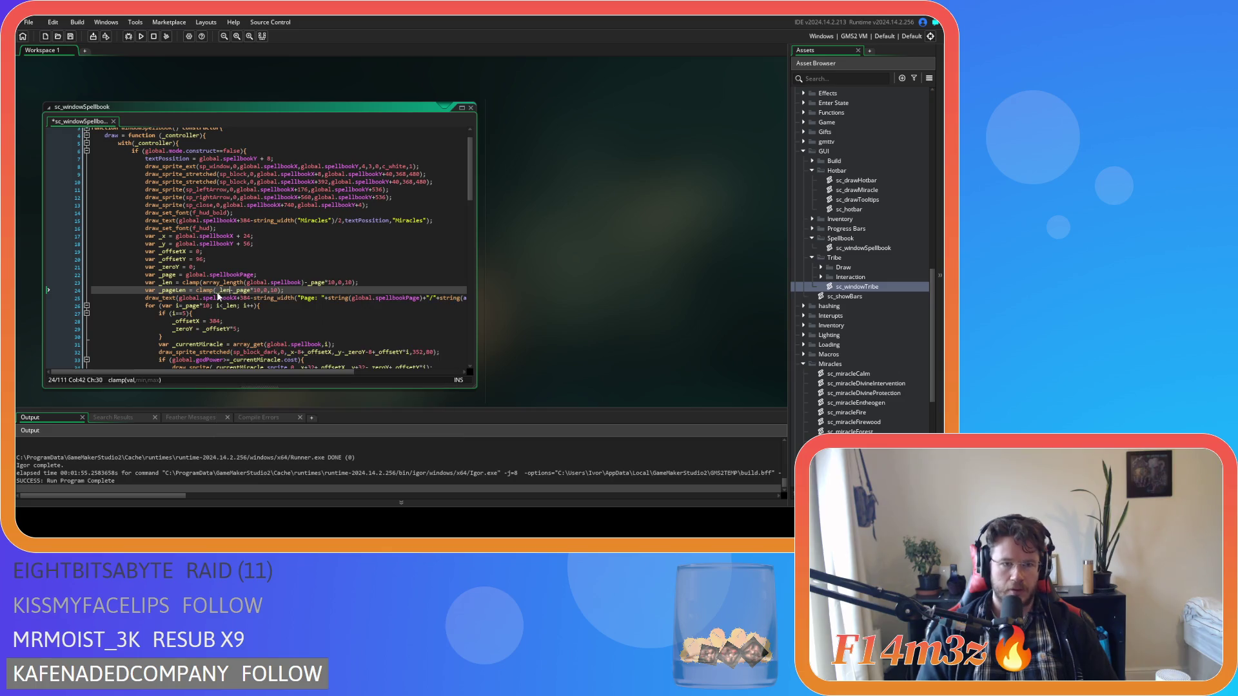
Strip the clamp and page offset so _len is just array_length(global.spellbook)
{"action": "left_click_drag", "start_coordinate": [303, 282], "coordinate": [356, 284]}
{"action": "key", "text": "Delete"}
{"action": "left_click", "coordinate": [188, 284]}
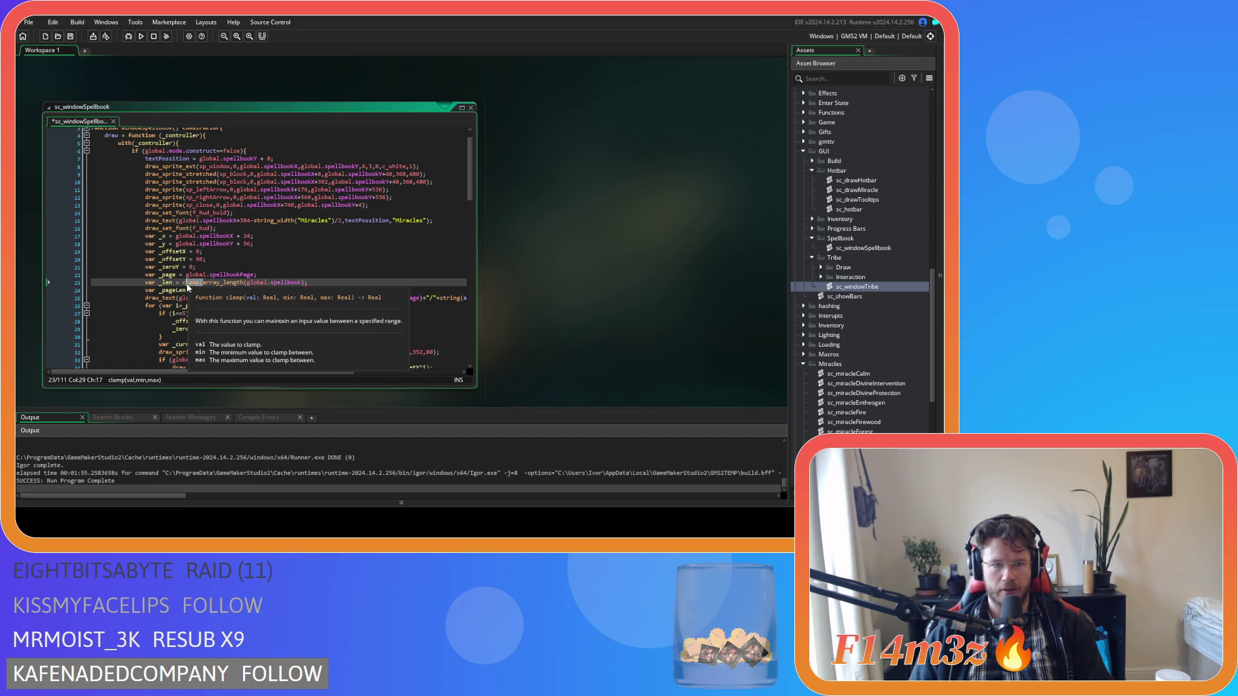
{"action": "key", "text": "Delete"}
{"action": "left_click", "coordinate": [159, 284]}
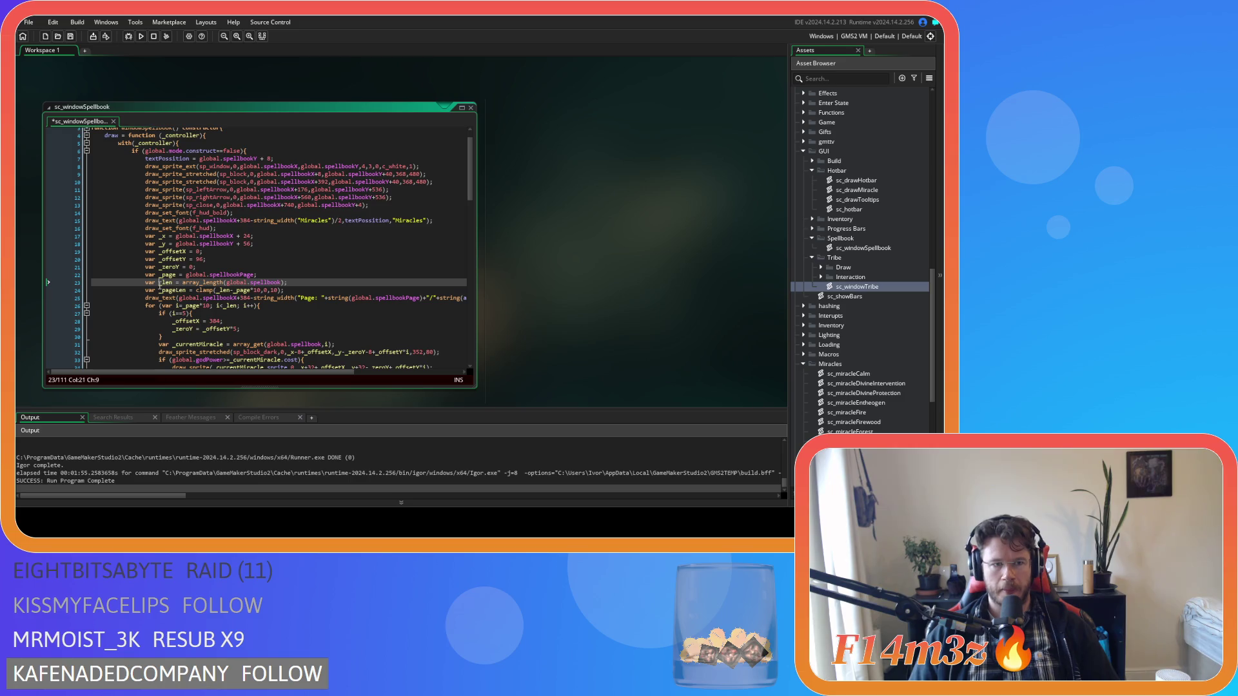
Change the Page label's total to string(_len/10)
{"action": "left_click_drag", "start_coordinate": [289, 372], "coordinate": [398, 373]}
{"action": "left_click", "coordinate": [350, 298]}
{"action": "double_click", "coordinate": [350, 299]}
{"action": "type", "text": "_len))/2,spellbookY+536,\"Page: \");"}
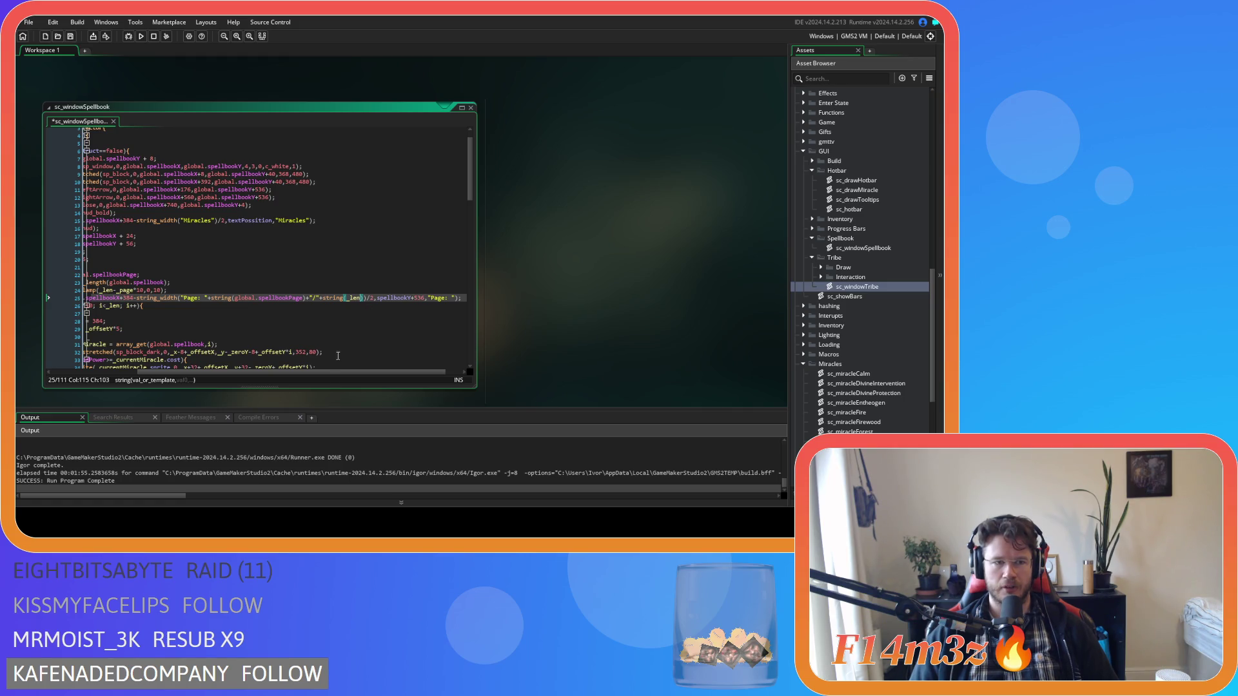
{"action": "left_click_drag", "start_coordinate": [325, 373], "coordinate": [312, 372]}
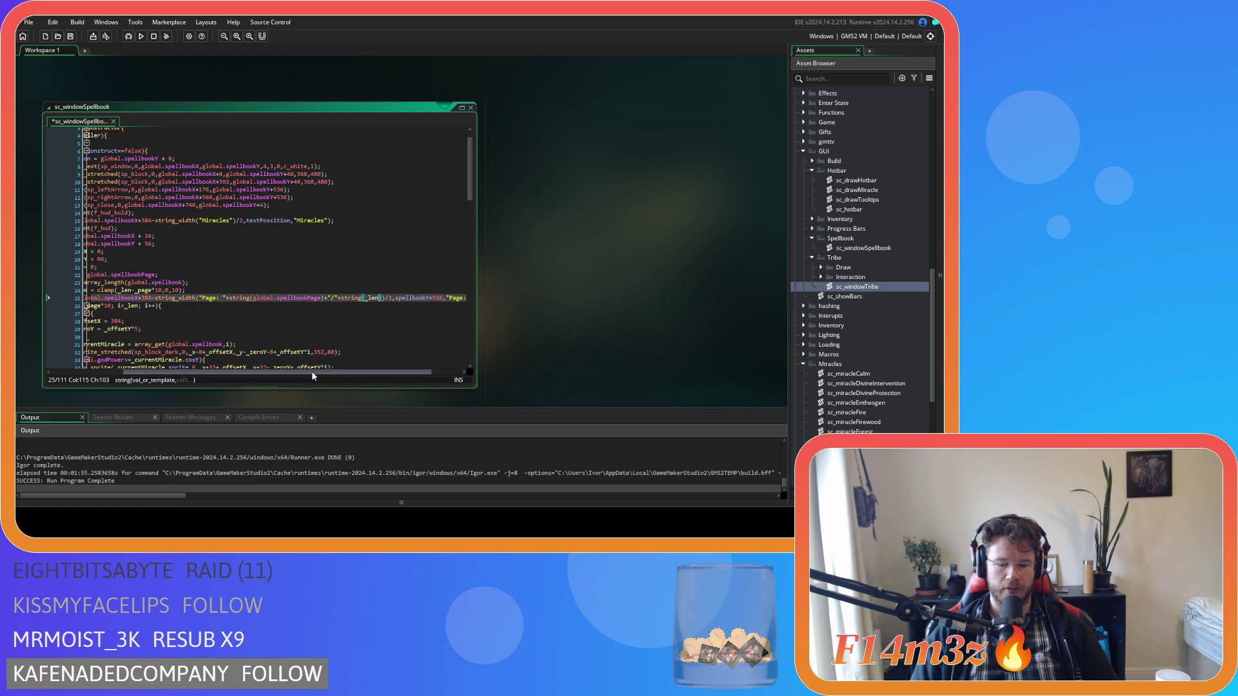
{"action": "type", "text": "/10"}
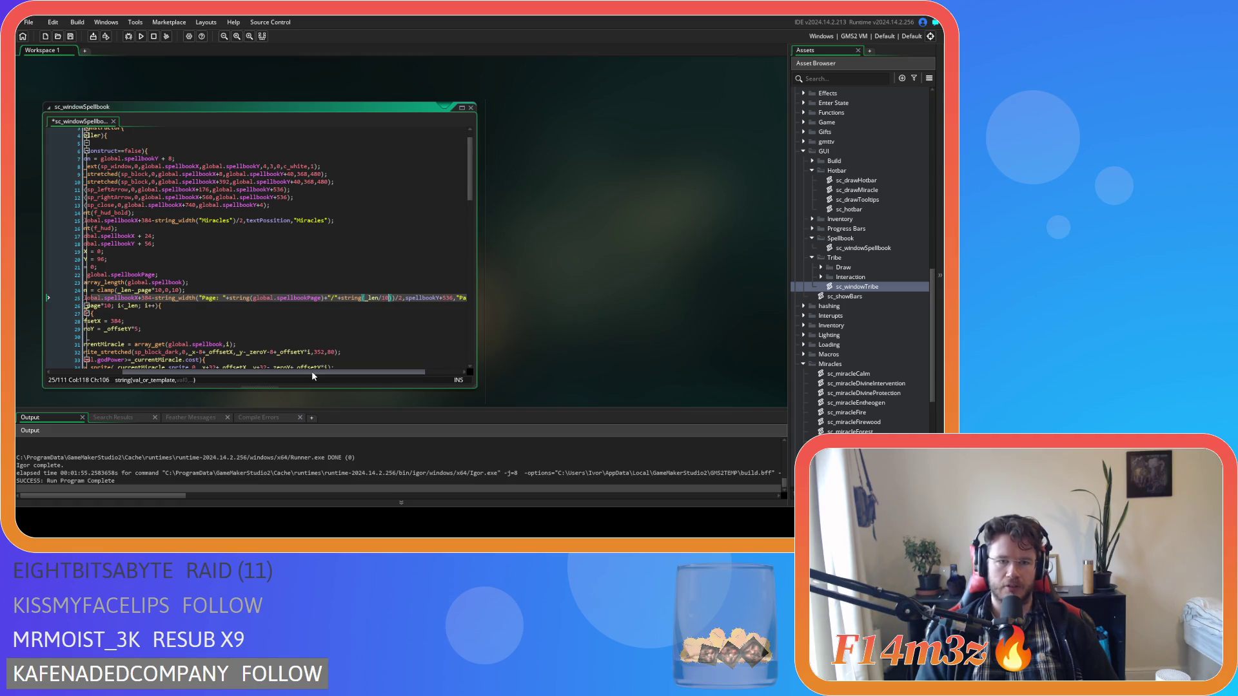
Wrap the label's total in ceil so it reads ceil(_len/10)
{"action": "left_click", "coordinate": [371, 300]}
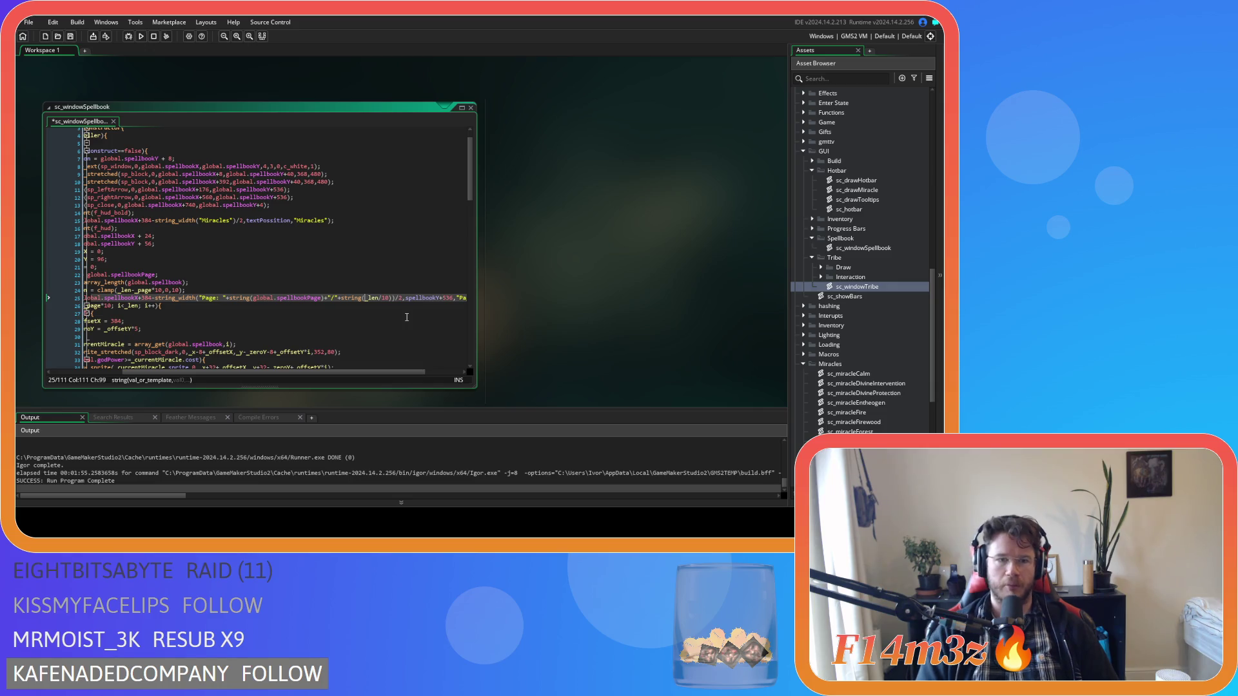
{"action": "type", "text": "ci"}
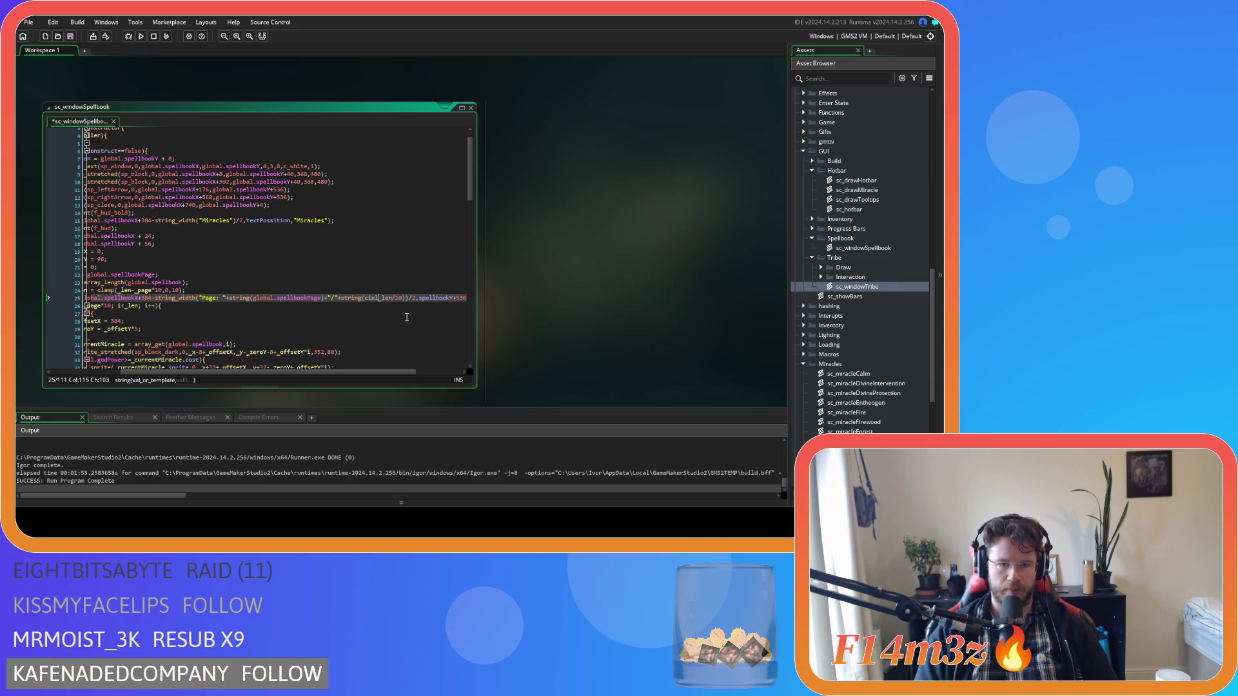
{"action": "key", "text": "BackSpace"}
{"action": "type", "text": "eil"}
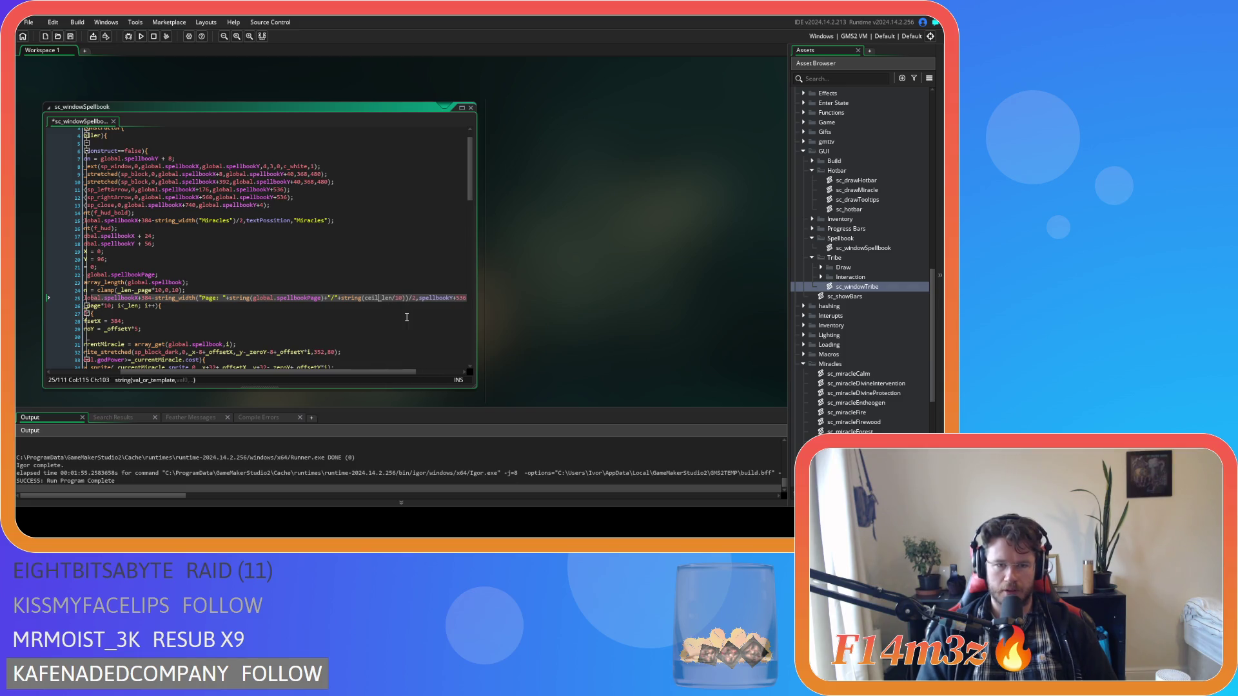
{"action": "type", "text": "("}
{"action": "key", "text": "Right"}
{"action": "key", "text": "Right"}
{"action": "key", "text": "Right"}
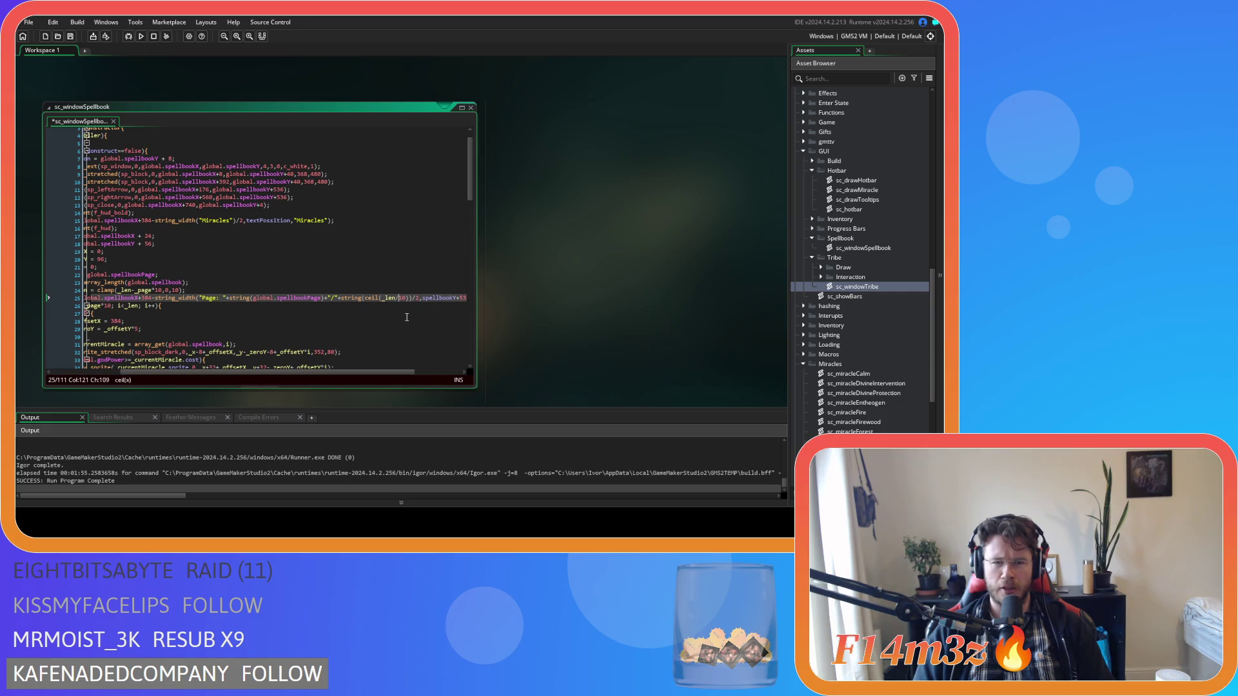
{"action": "type", "text": "))"}
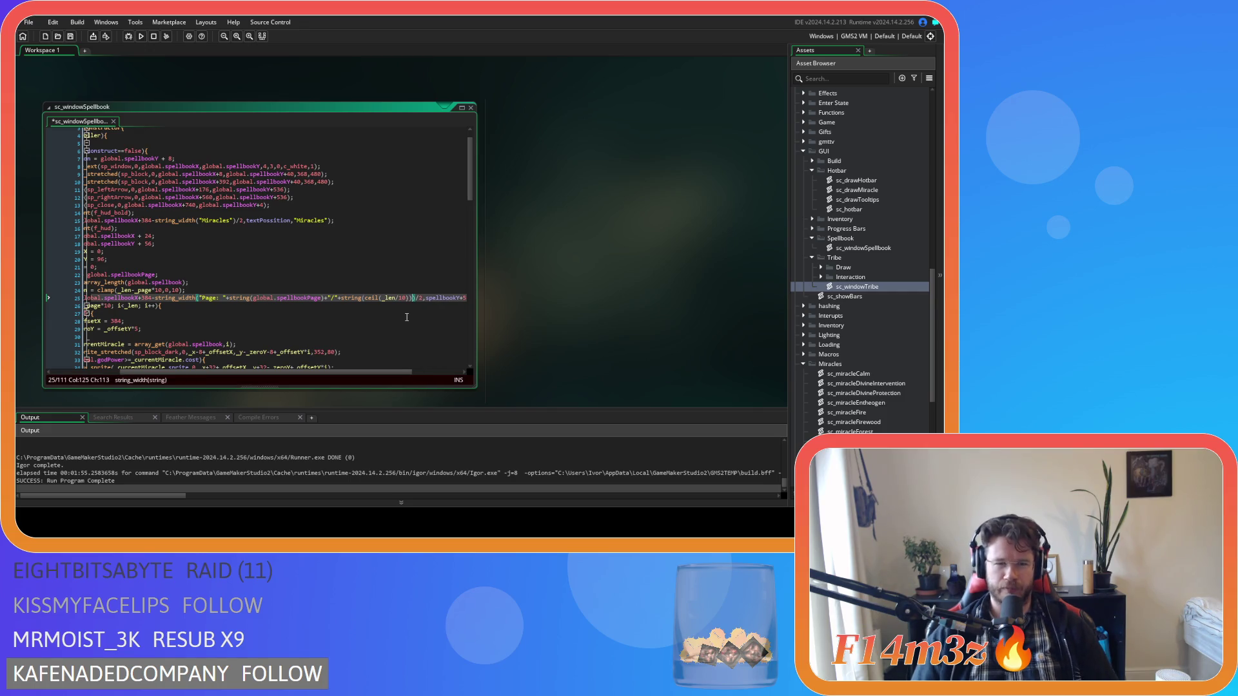
Review the Page label line on line 25, then build and run the game
{"action": "left_click_drag", "start_coordinate": [388, 373], "coordinate": [445, 373]}
{"action": "left_click", "coordinate": [453, 297]}
{"action": "left_click", "coordinate": [268, 299]}
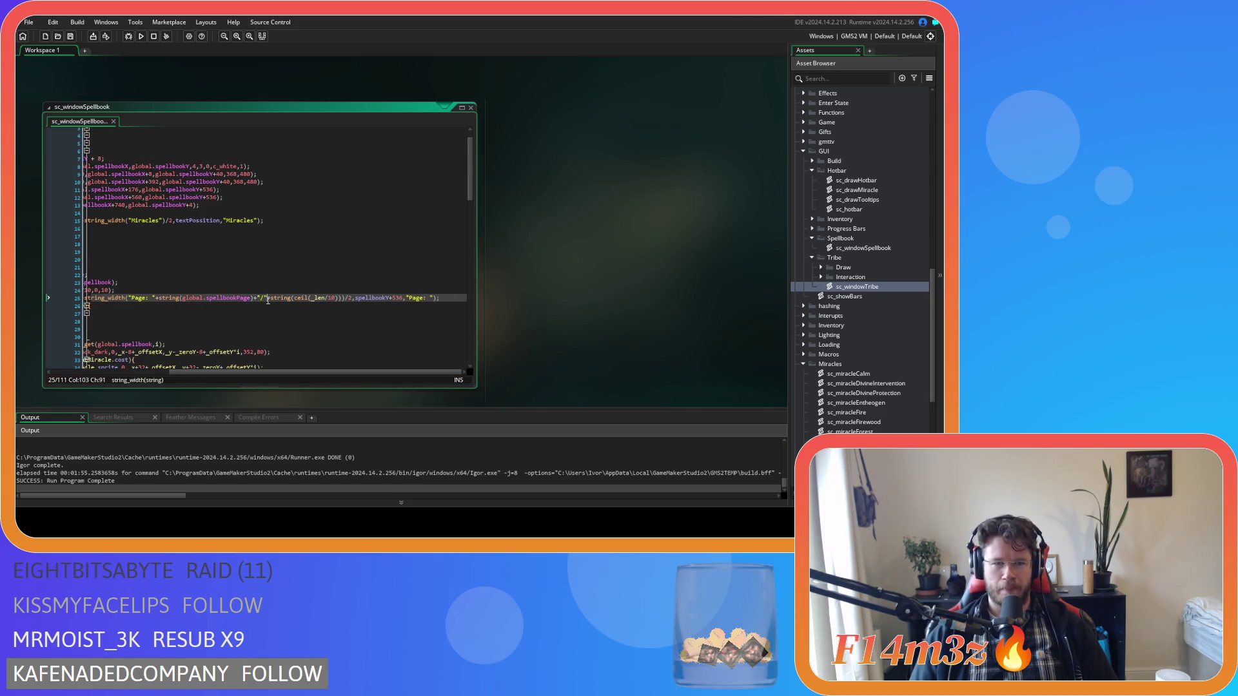
{"action": "left_click_drag", "start_coordinate": [262, 372], "coordinate": [146, 351]}
{"action": "left_click", "coordinate": [211, 305]}
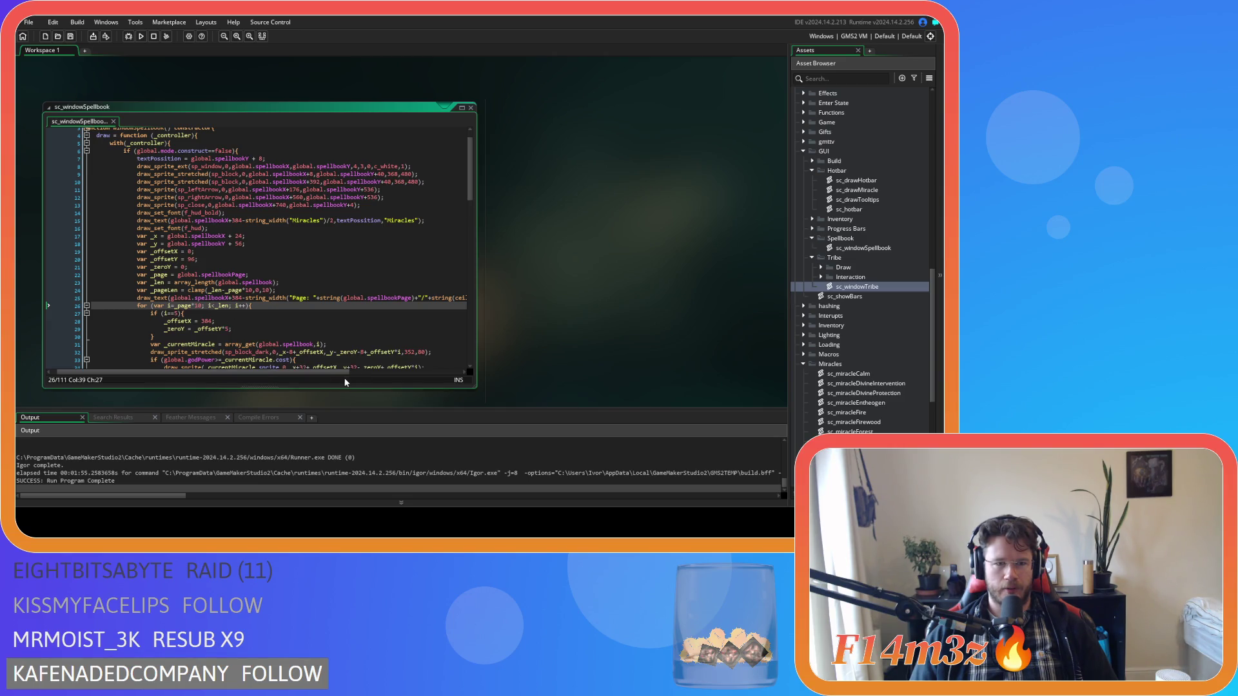
{"action": "left_click_drag", "start_coordinate": [337, 372], "coordinate": [388, 373]}
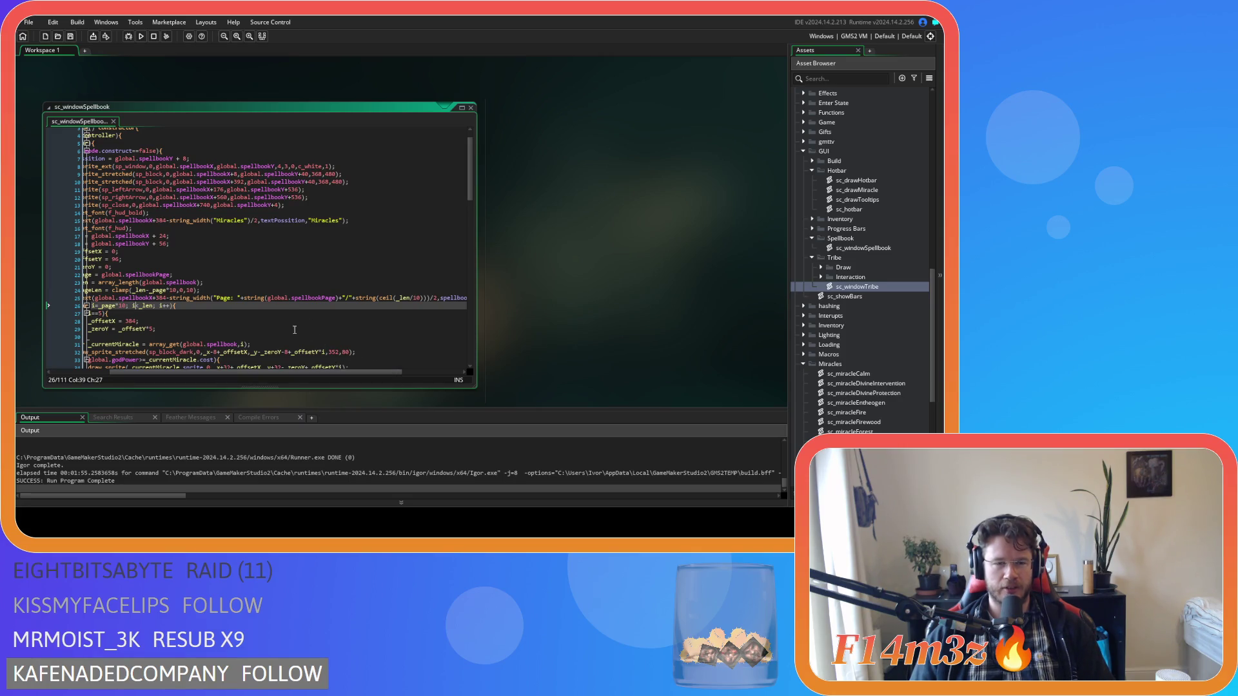
{"action": "key", "text": "F5"}
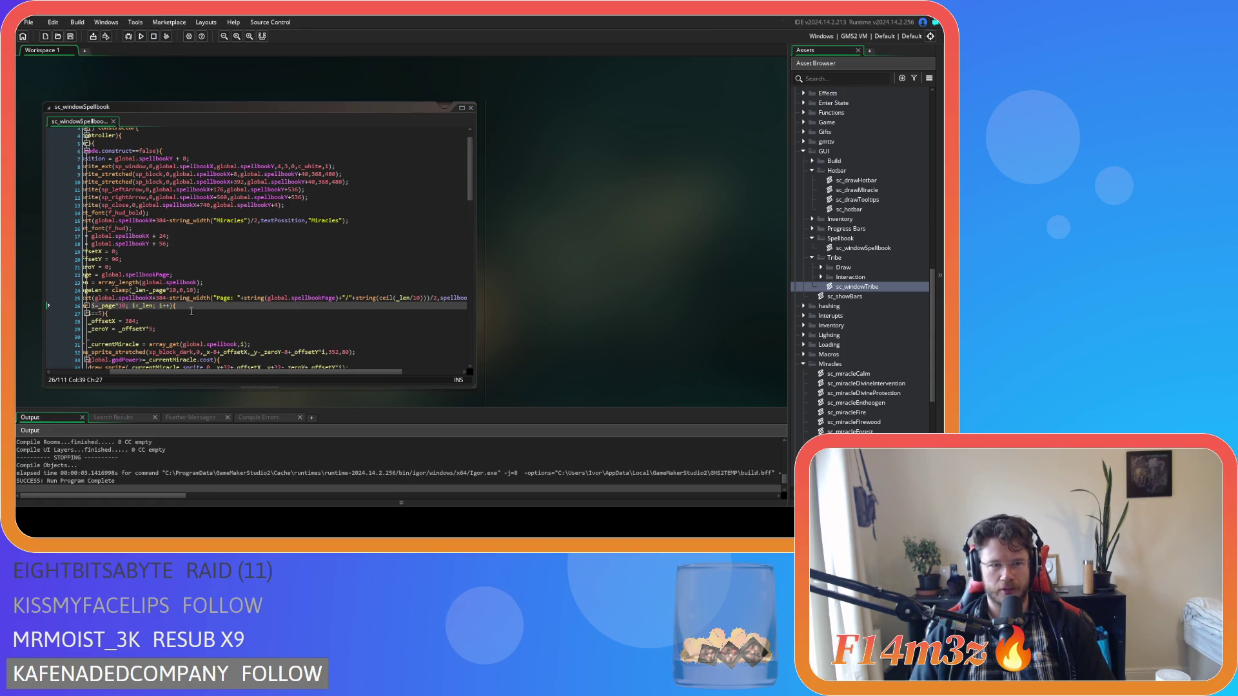
Replace the trailing "Page: " string with the full current-page/total expression and rebuild
{"action": "double_click", "coordinate": [225, 298]}
{"action": "left_click_drag", "start_coordinate": [236, 298], "coordinate": [400, 304]}
{"action": "left_click", "coordinate": [429, 299]}
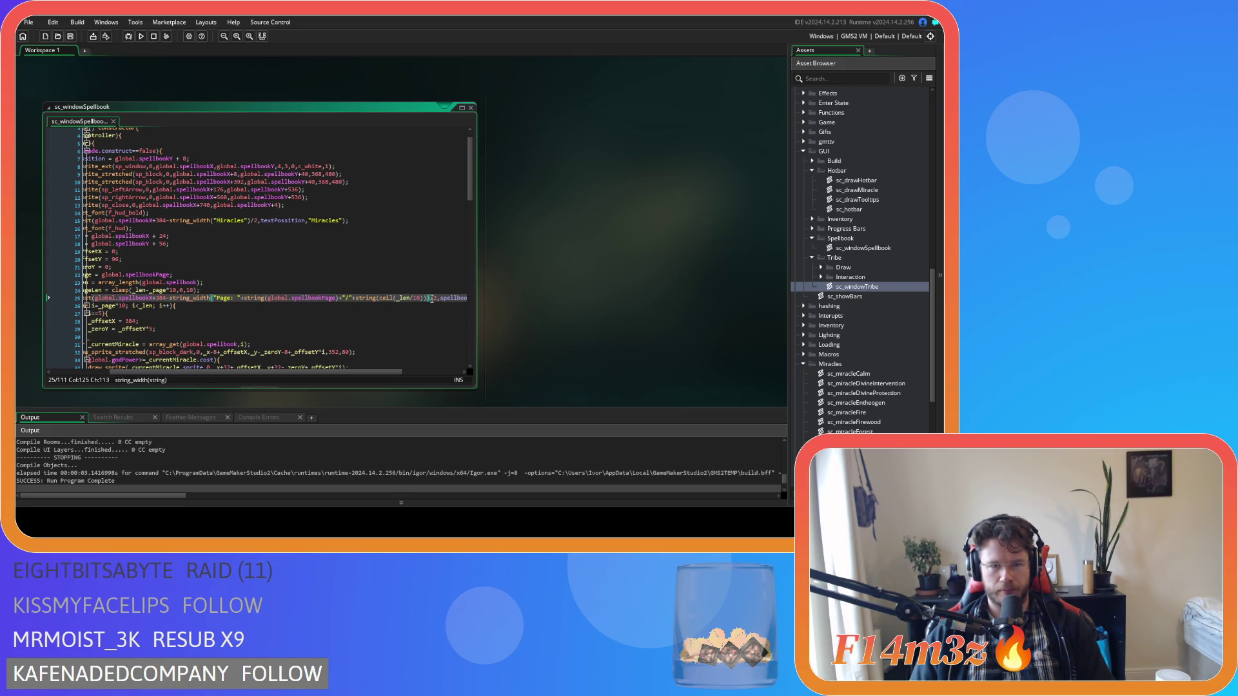
{"action": "key", "text": "Right"}
{"action": "key", "text": "Left"}
{"action": "left_click_drag", "start_coordinate": [428, 298], "coordinate": [215, 300]}
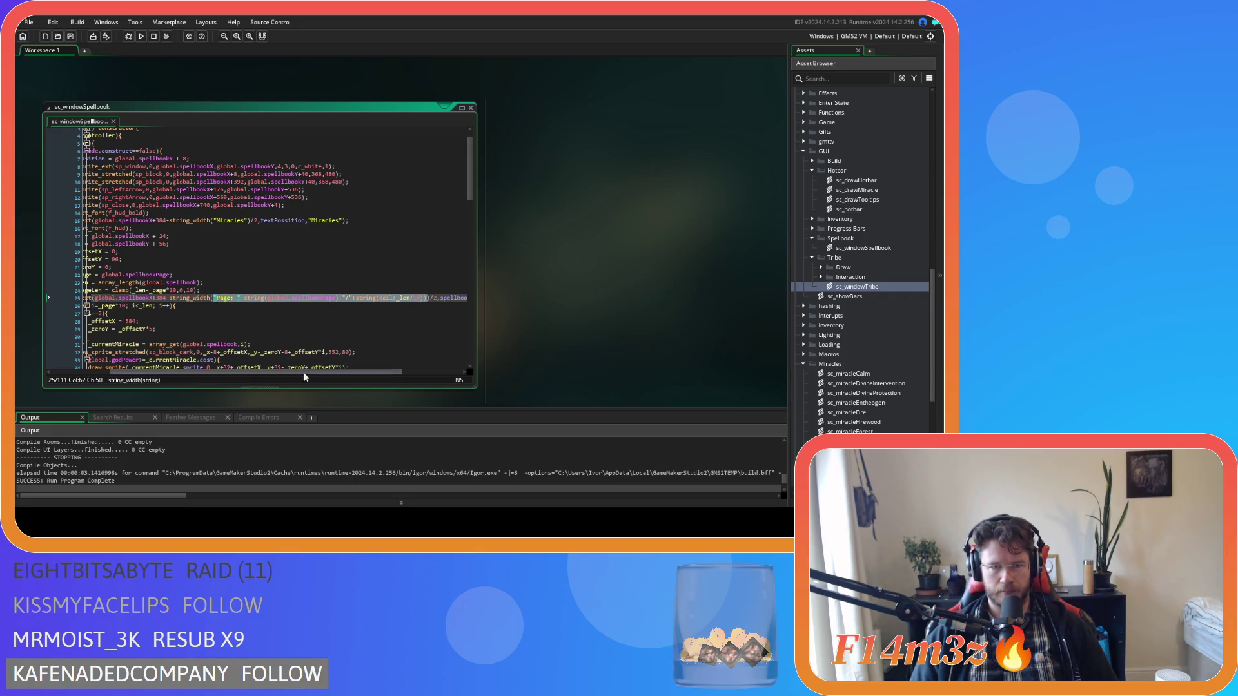
{"action": "left_click_drag", "start_coordinate": [361, 374], "coordinate": [421, 374]}
{"action": "left_click_drag", "start_coordinate": [408, 298], "coordinate": [432, 298]}
{"action": "type", "text": "\"Page: \"+string(global.spellbookPage)+\"/\"+string(ceil(_len/10))"}
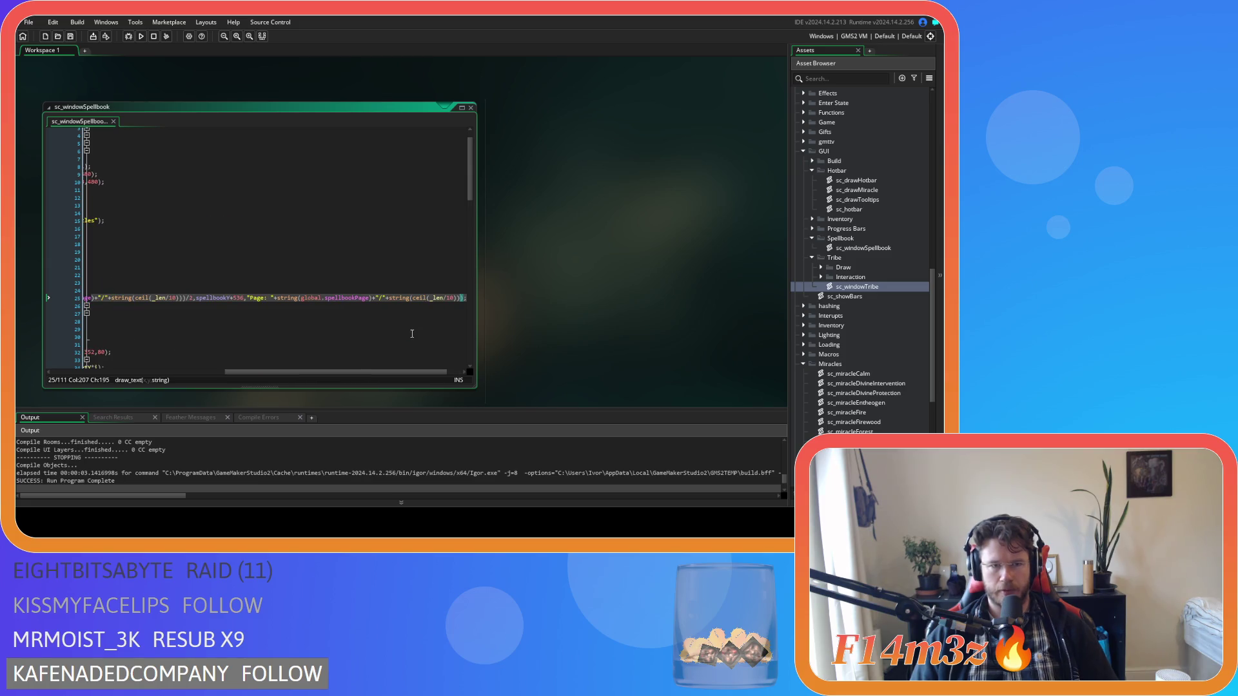
{"action": "key", "text": "F5"}
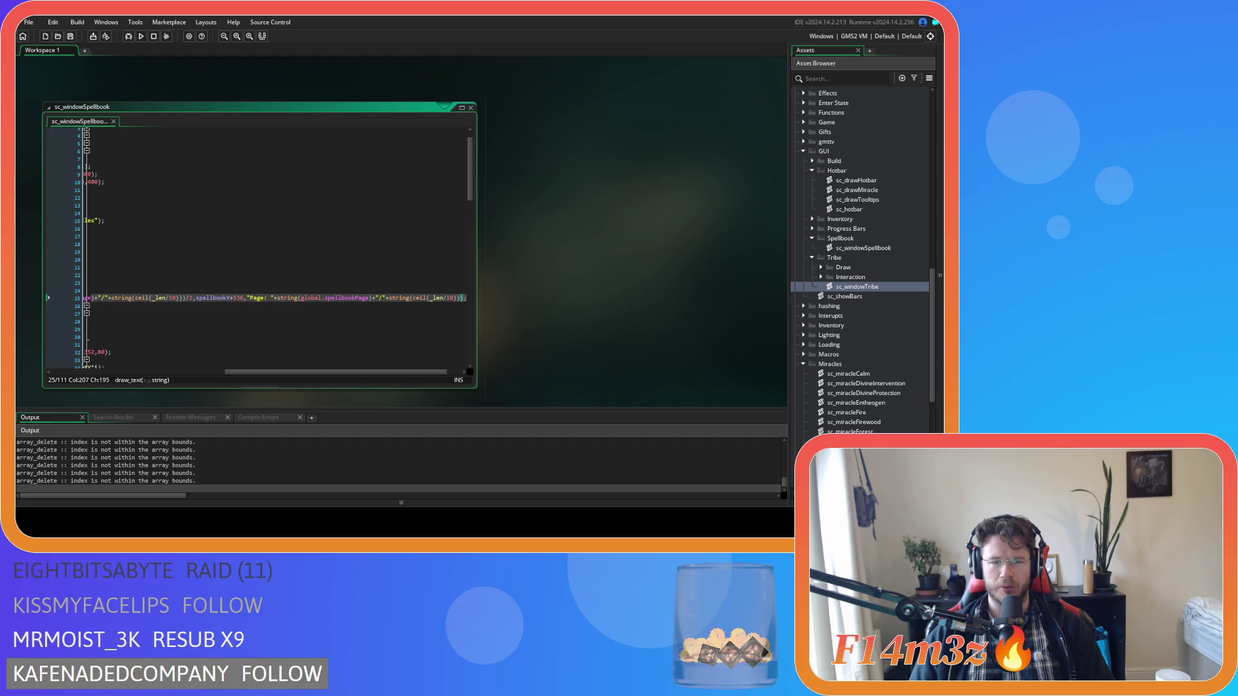
{"action": "left_click_drag", "start_coordinate": [321, 373], "coordinate": [145, 373]}
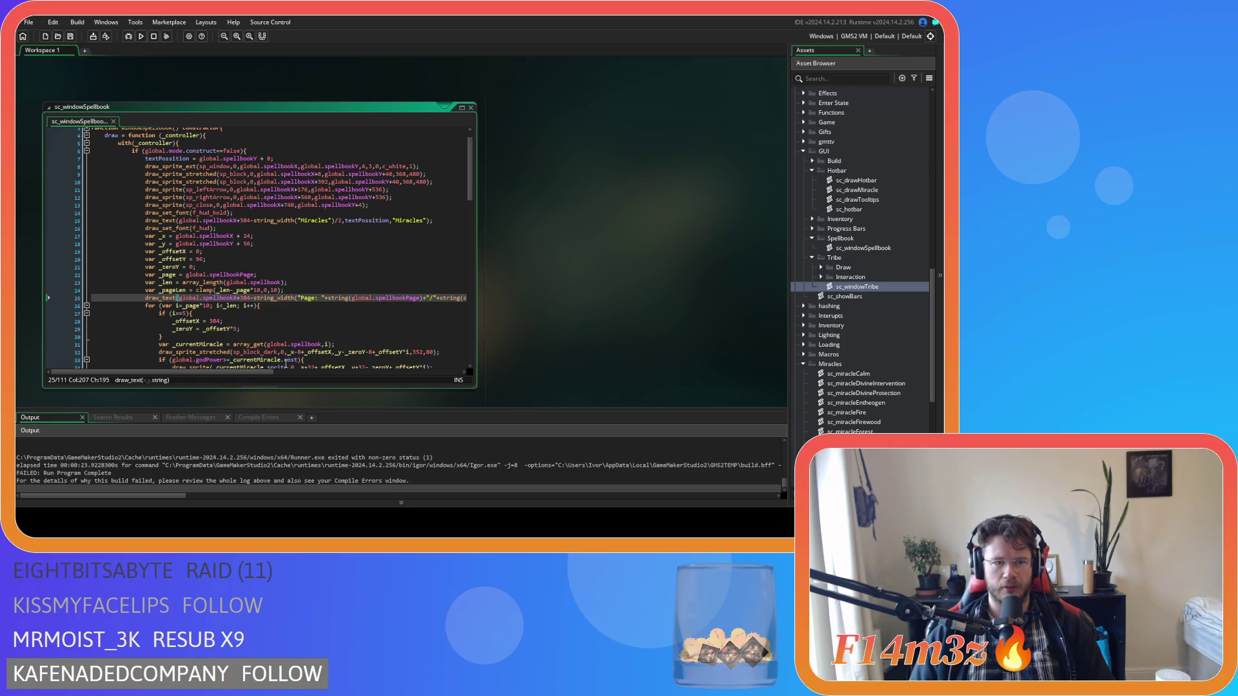
Fix the label's y to global.spellbookY+536, rerun, and view Miracles showing Page: 0/0
{"action": "left_click_drag", "start_coordinate": [261, 373], "coordinate": [380, 373]}
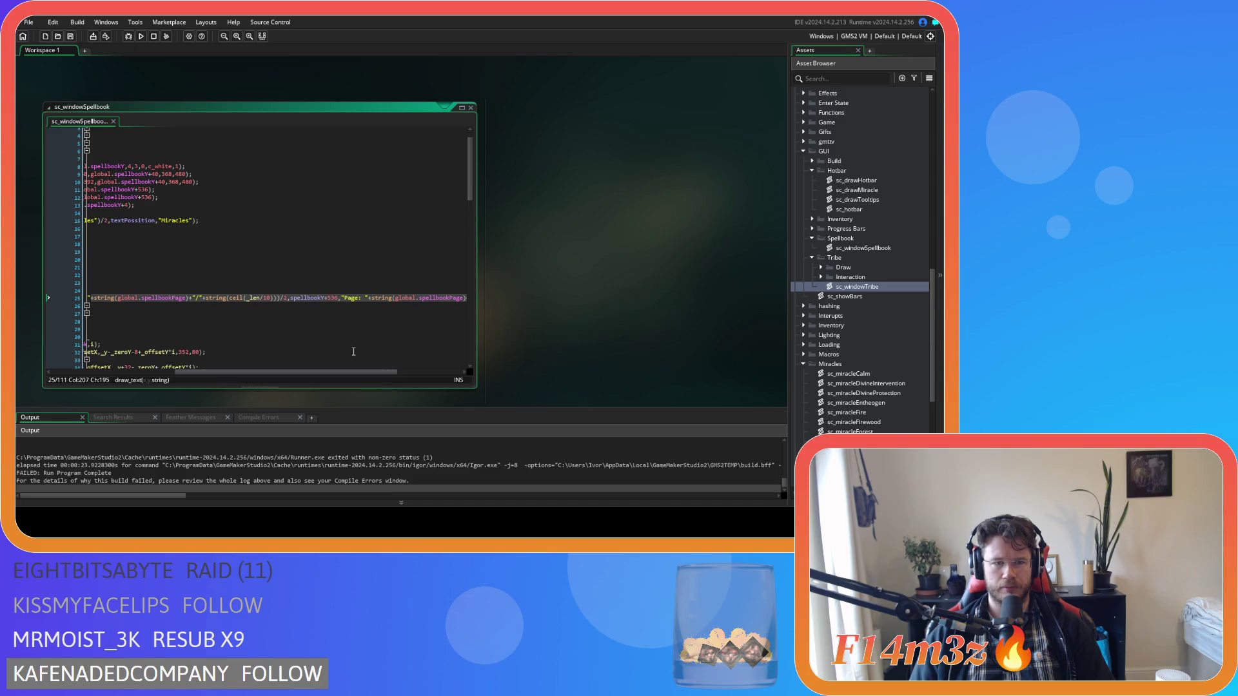
{"action": "type", "text": "global."}
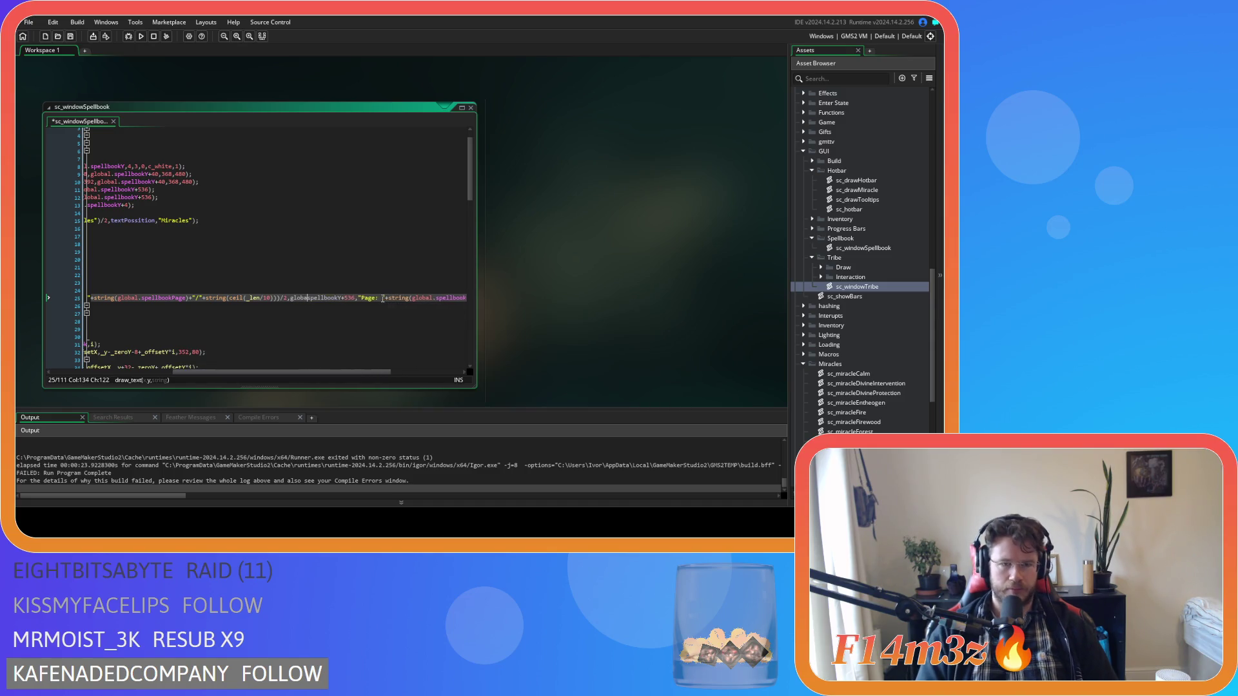
{"action": "mouse_move", "coordinate": [350, 372]}
{"action": "left_mouse_down"}
{"action": "mouse_move", "coordinate": [430, 376]}
{"action": "mouse_move", "coordinate": [248, 358]}
{"action": "left_mouse_up"}
{"action": "key", "text": "F5"}
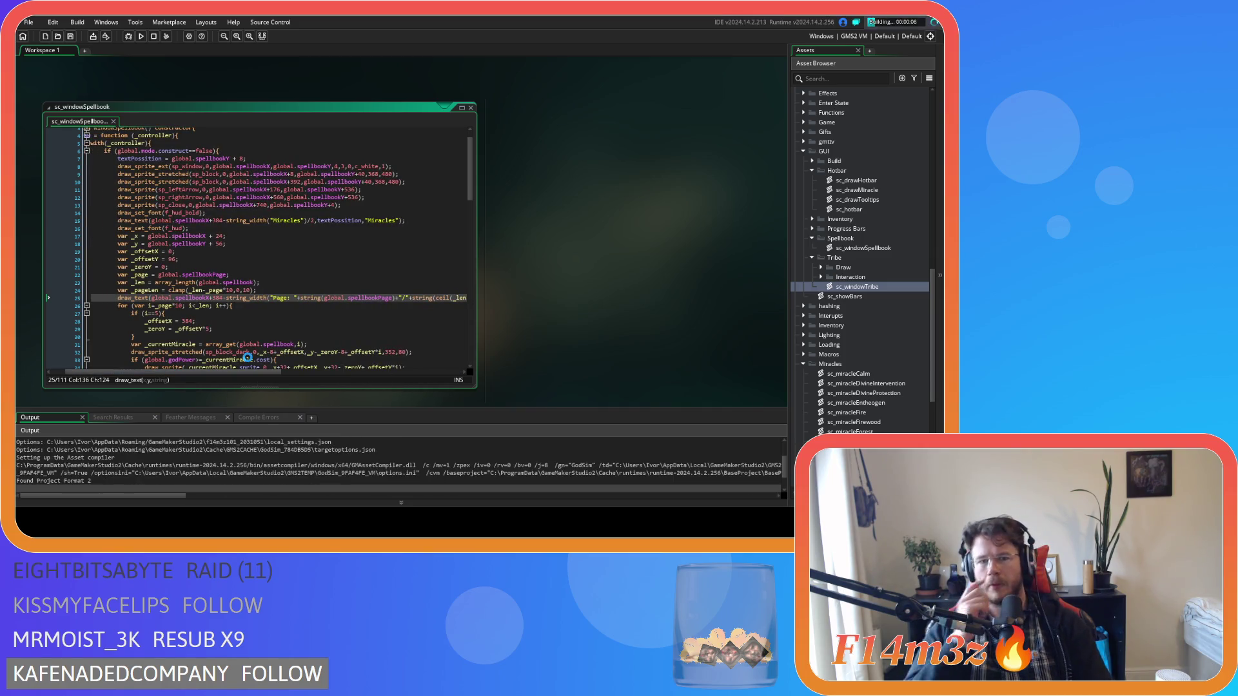
{"action": "left_click_drag", "start_coordinate": [252, 373], "coordinate": [319, 377]}
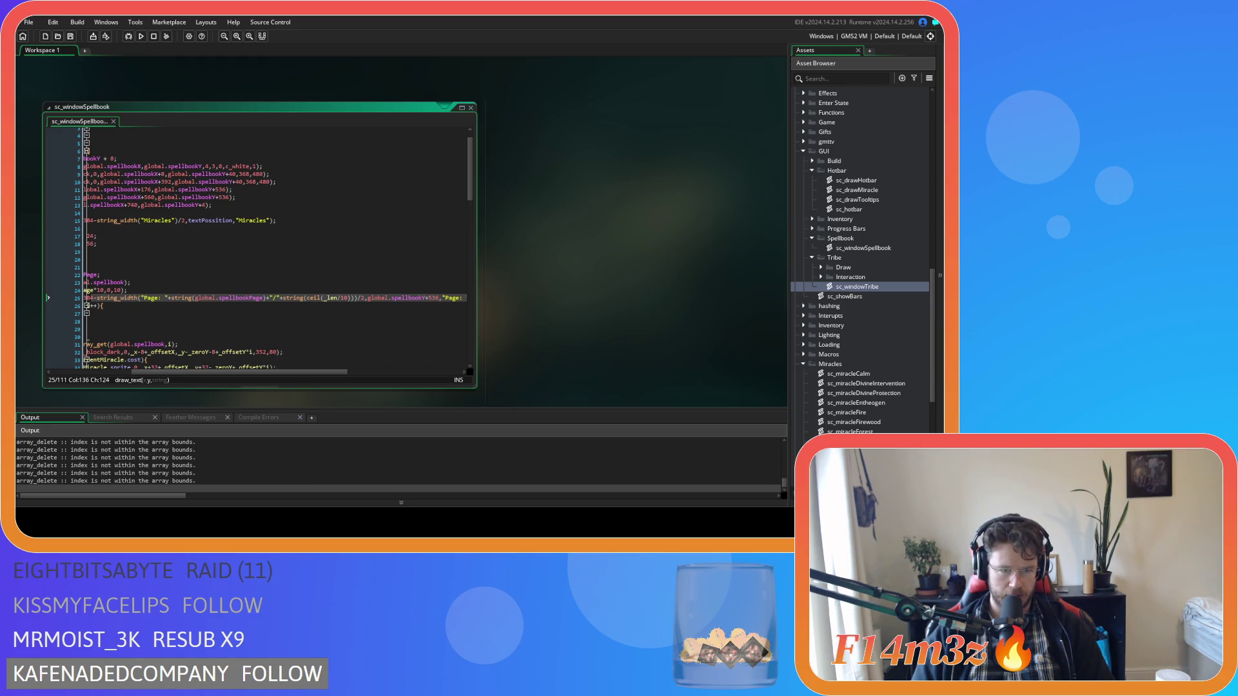
{"action": "key", "text": "alt+Tab"}
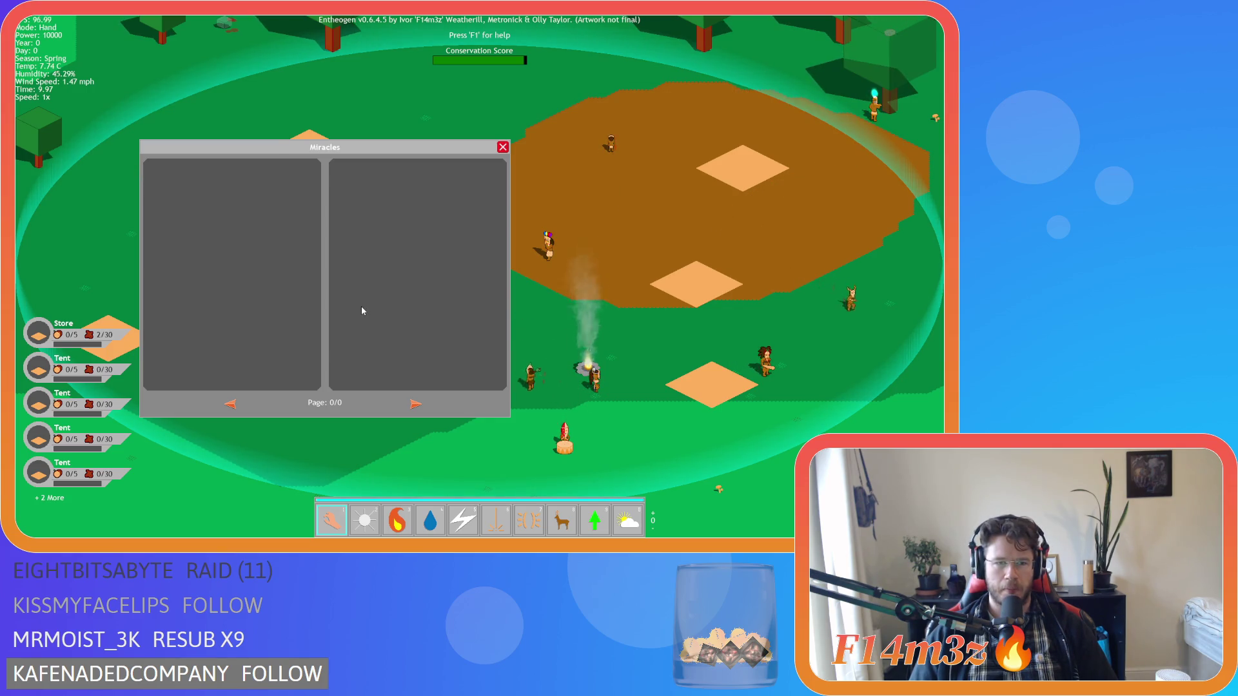
Quit the game, change the label offset to global.spellbookY+540, and rebuild
{"action": "key", "text": "Escape"}
{"action": "key", "text": "Escape"}
{"action": "key", "text": "y"}
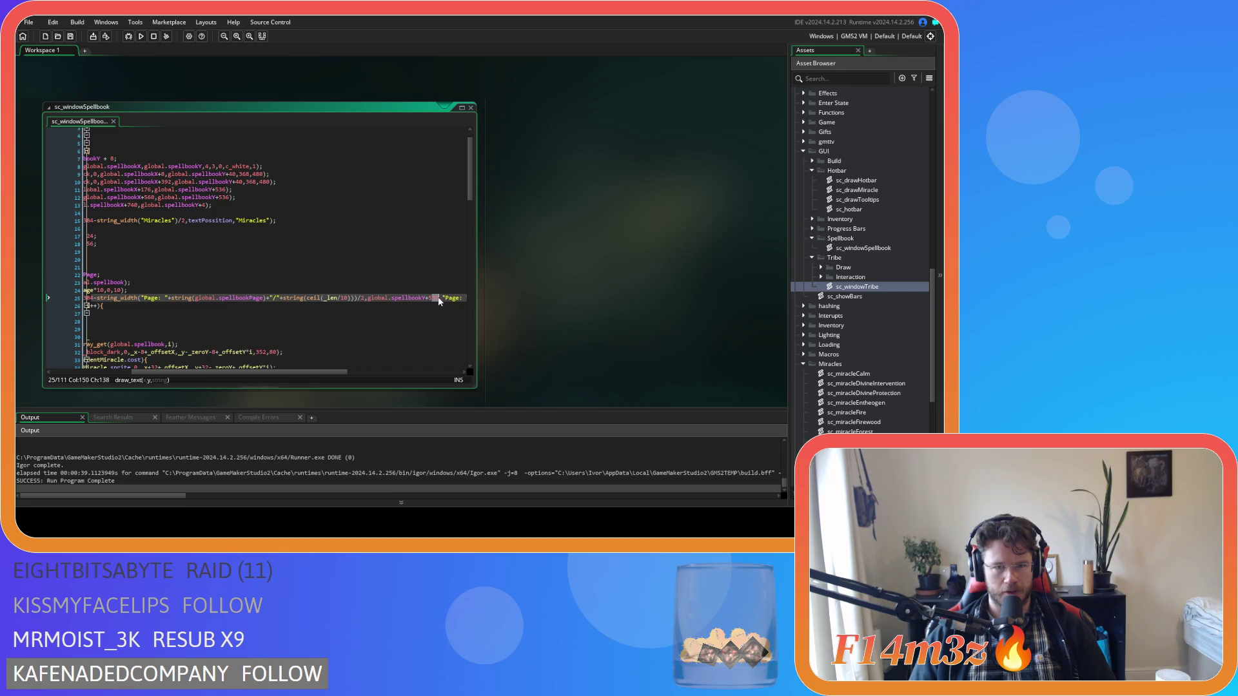
{"action": "type", "text": "40"}
{"action": "key", "text": "F5"}
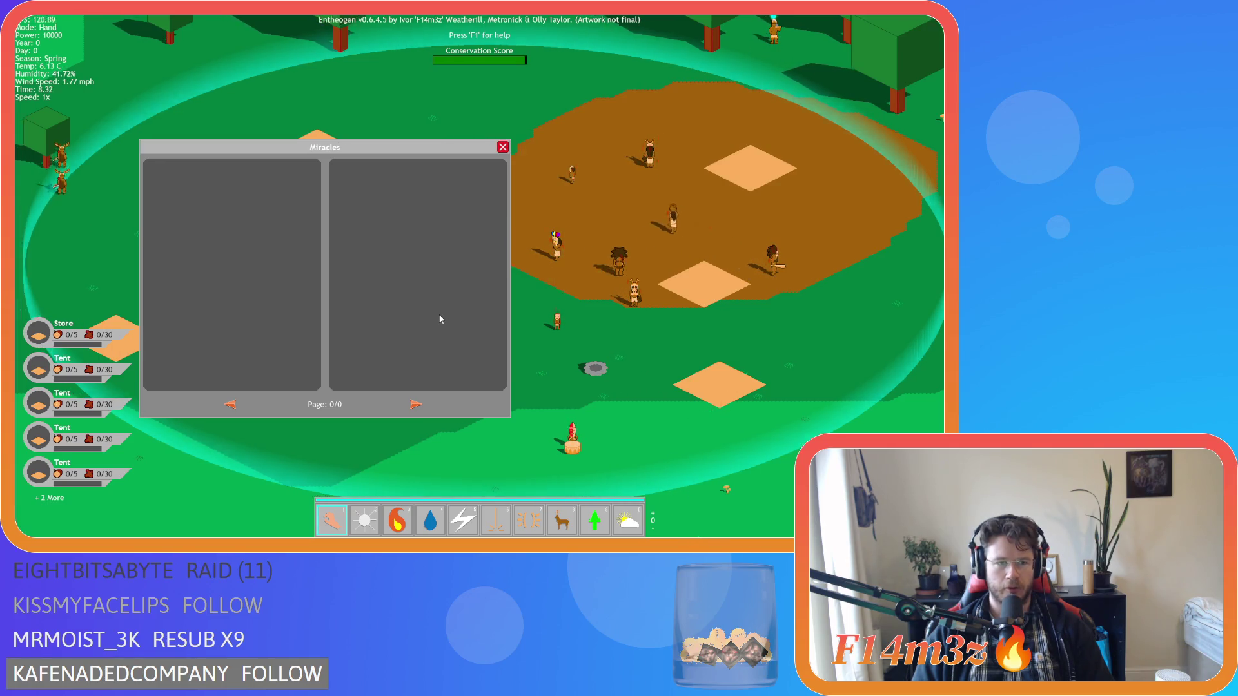
Check the Miracles window in-game, then quit back to the title screen
{"action": "key", "text": "e"}
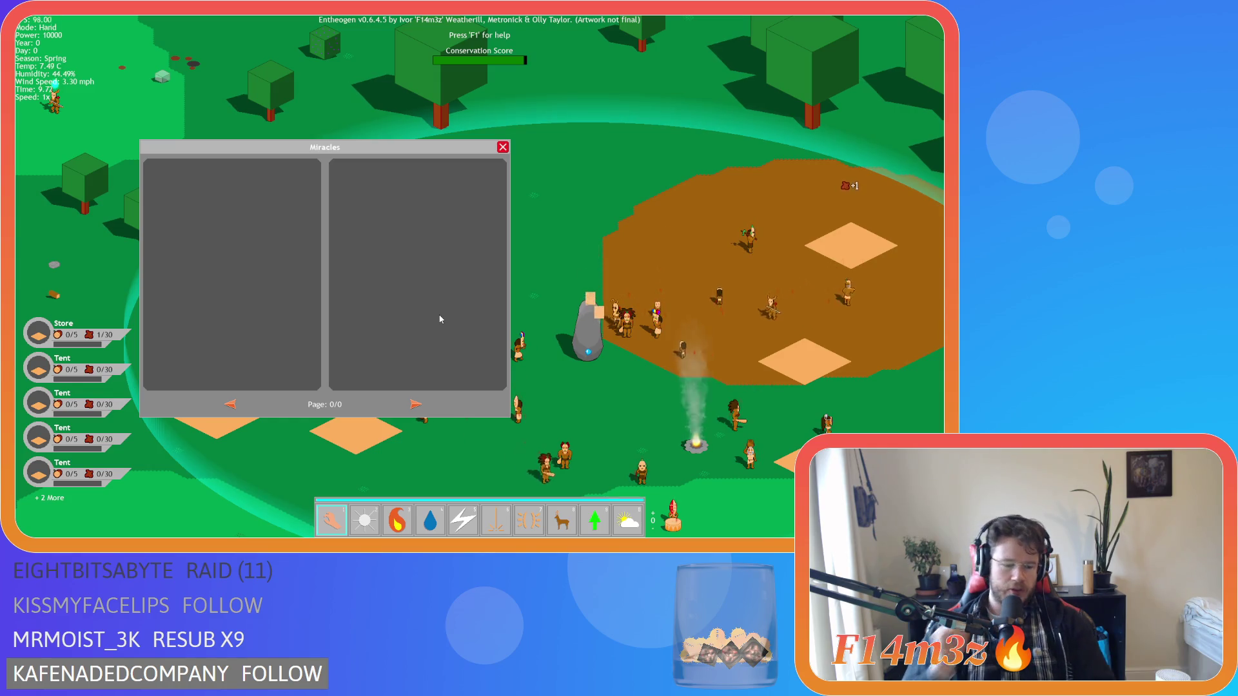
{"action": "key", "text": "Escape"}
{"action": "key", "text": "Escape"}
{"action": "key", "text": "y"}
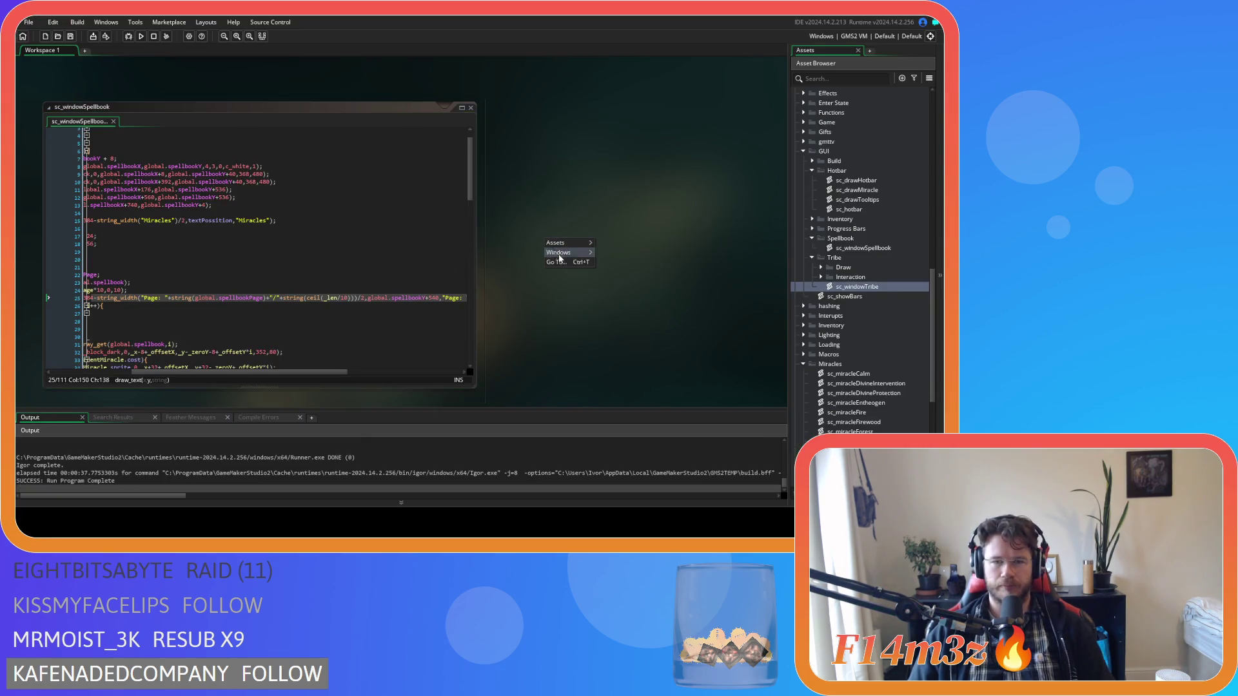
Close the spellbook window script and collapse the open Asset Browser folders
{"action": "right_click", "coordinate": [544, 248]}
{"action": "left_click", "coordinate": [628, 343]}
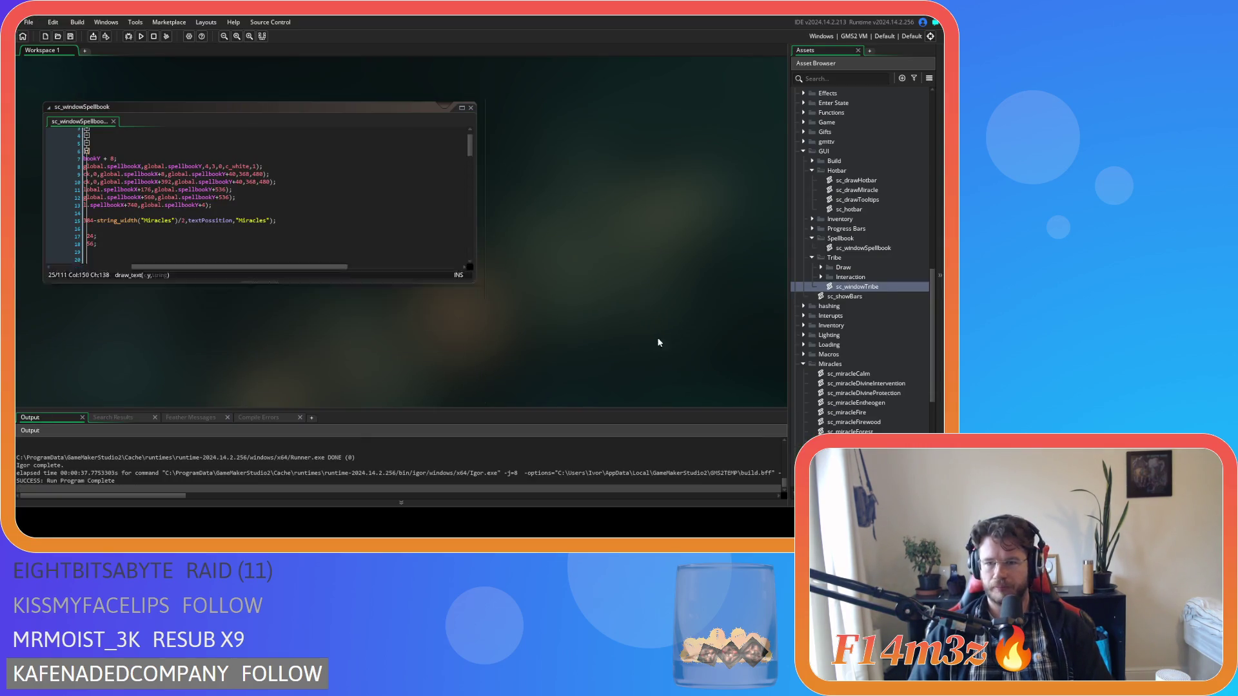
{"action": "left_click", "coordinate": [812, 257]}
{"action": "left_click", "coordinate": [811, 238]}
{"action": "left_click", "coordinate": [811, 171]}
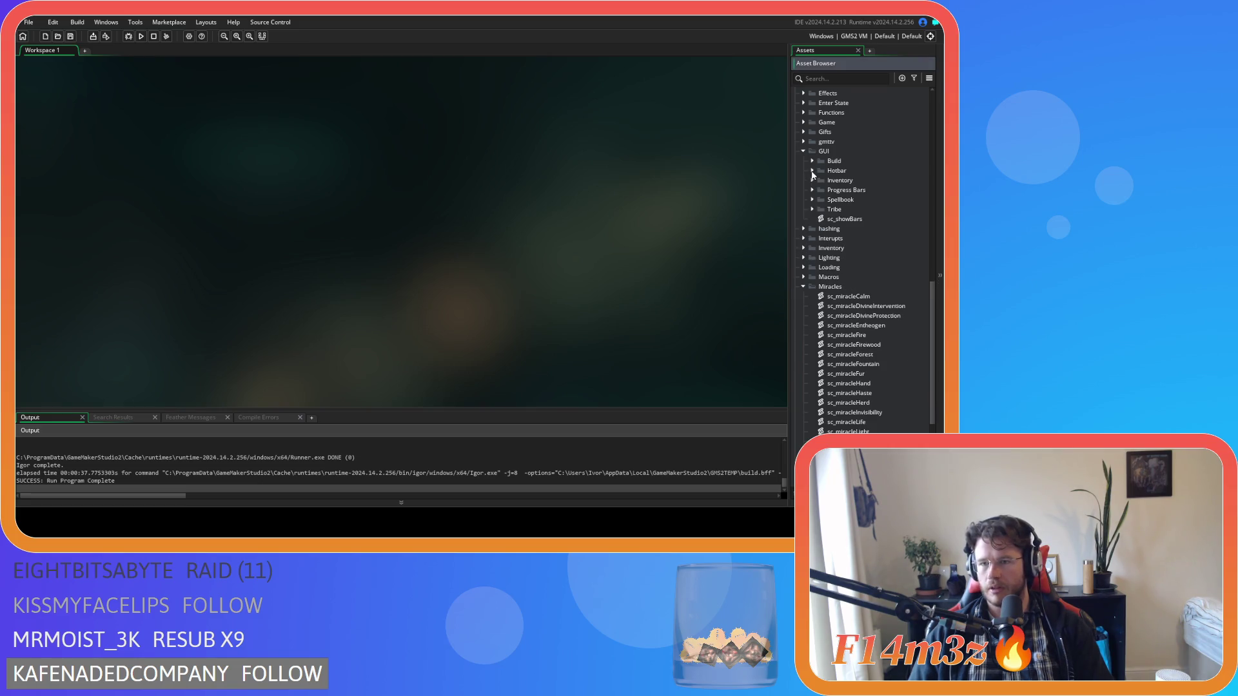
{"action": "left_click", "coordinate": [803, 151]}
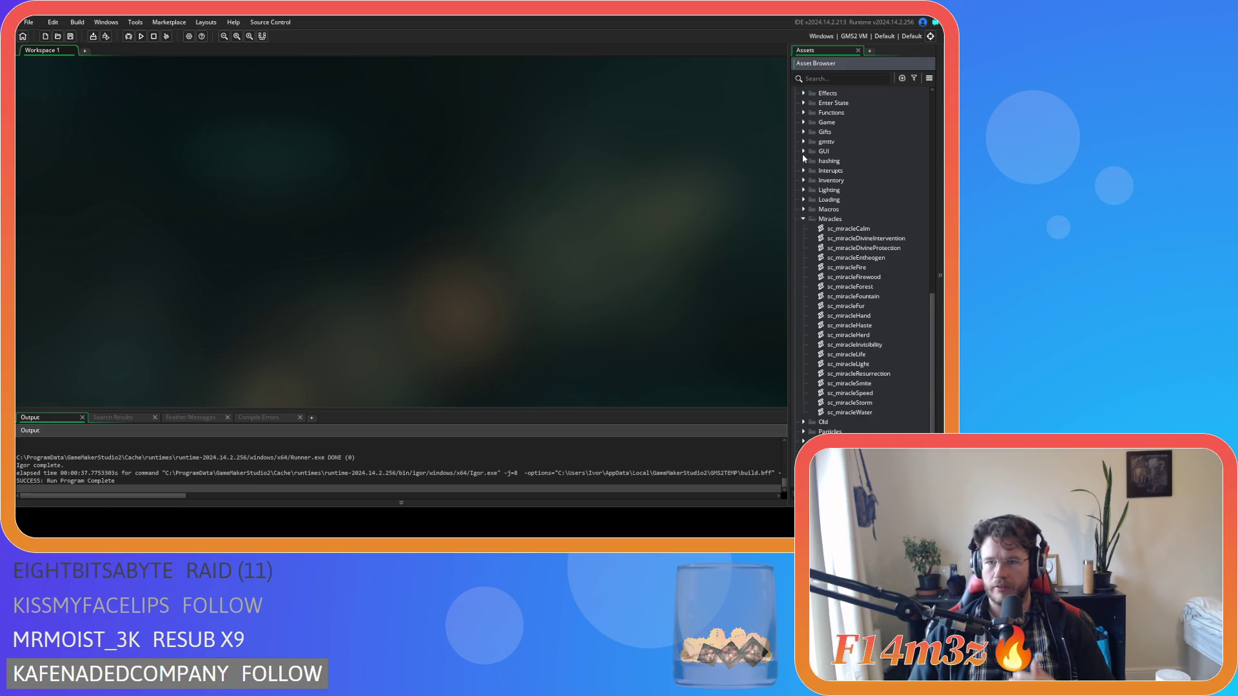
{"action": "left_click", "coordinate": [804, 219]}
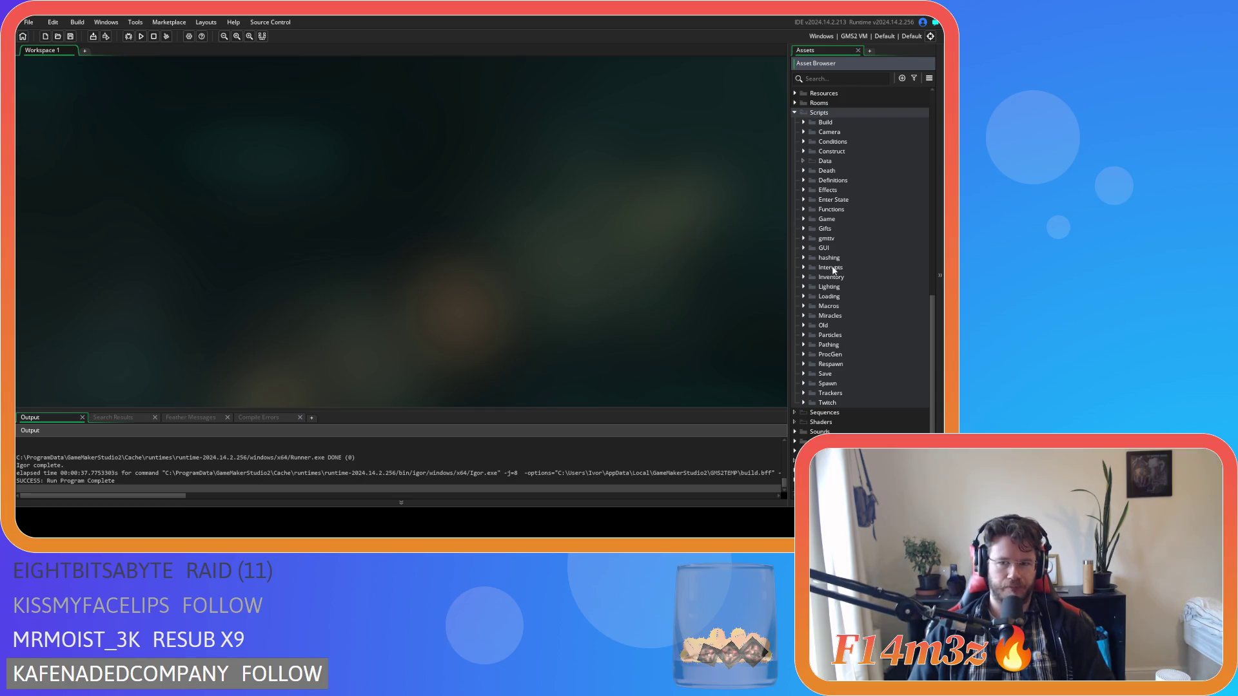
{"action": "left_click", "coordinate": [794, 114]}
{"action": "left_click", "coordinate": [805, 124]}
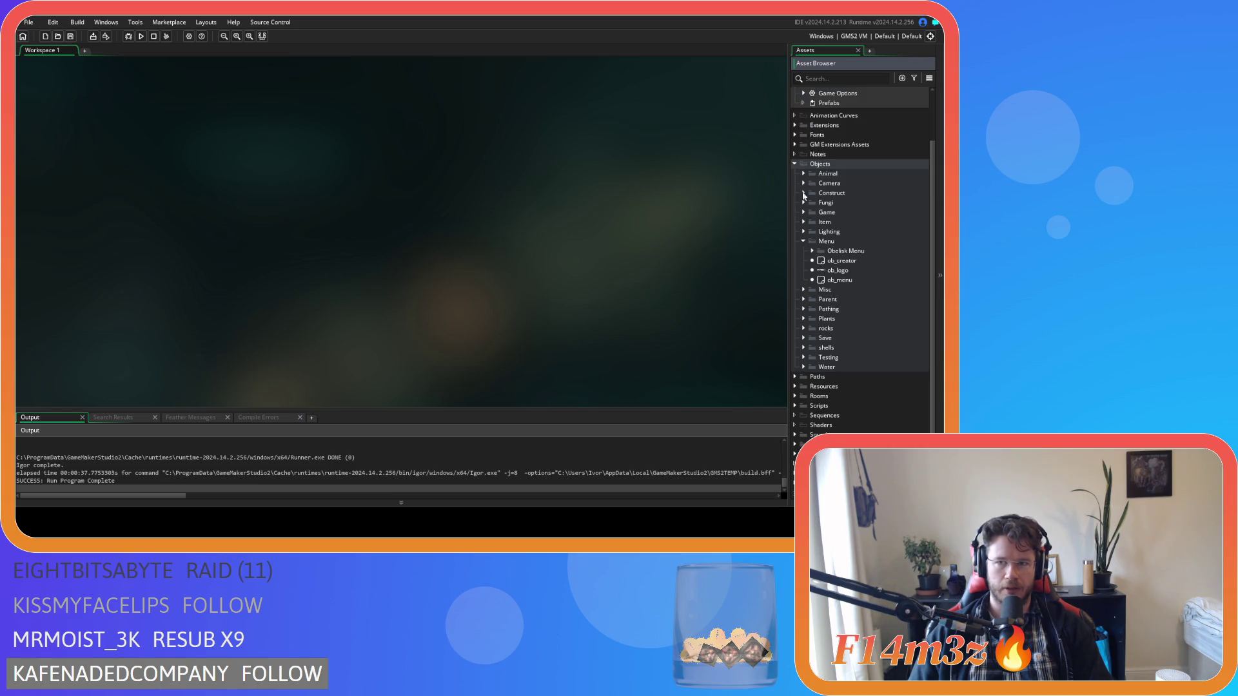
{"action": "left_click", "coordinate": [802, 242]}
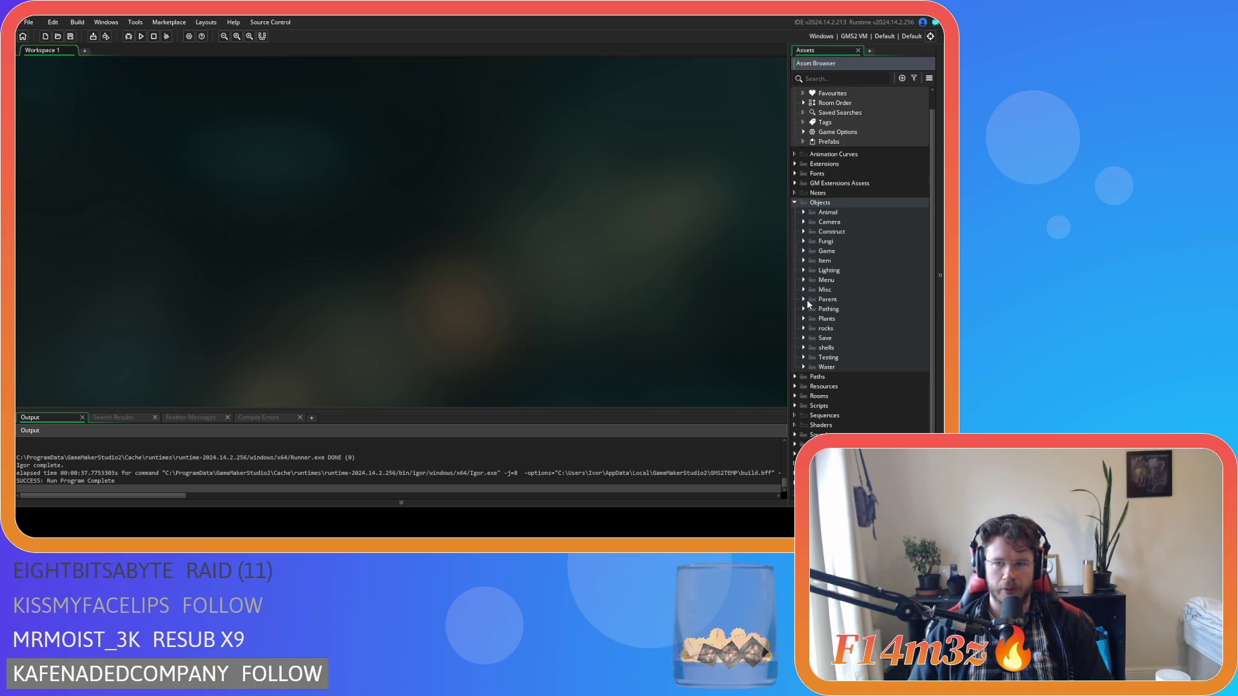
Open sc_saveSpellbook from the Scripts > Save folder
{"action": "left_click", "coordinate": [795, 406]}
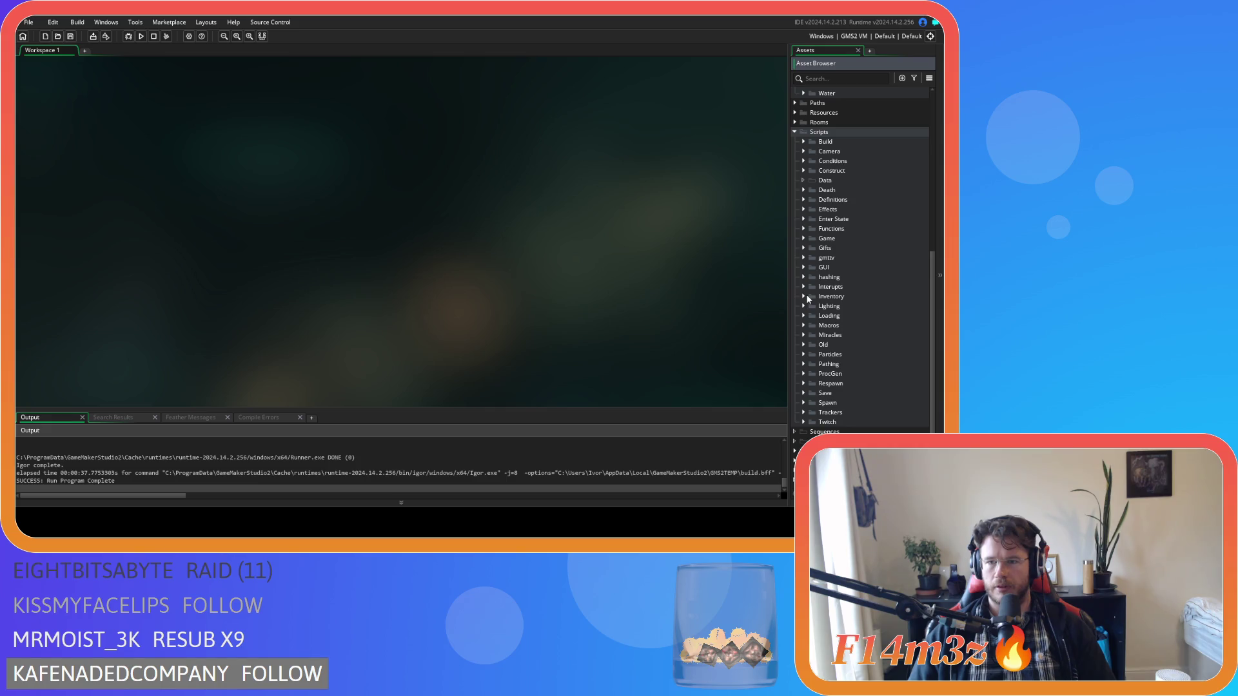
{"action": "left_click", "coordinate": [803, 392]}
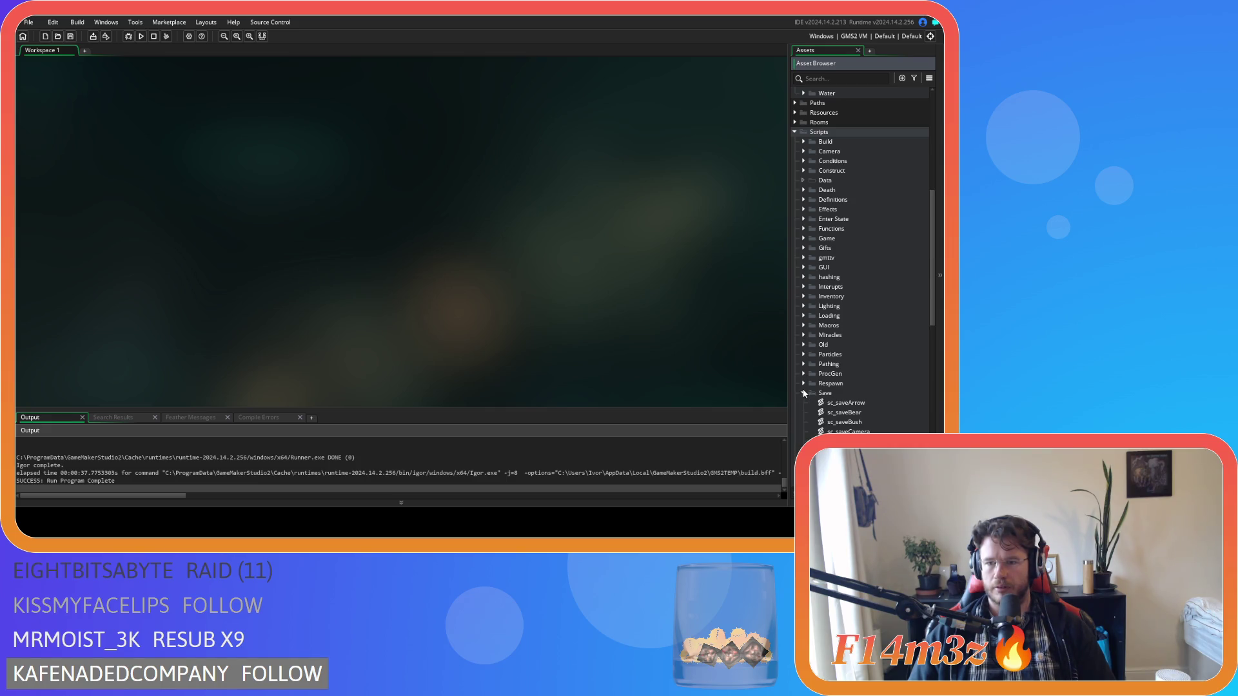
{"action": "scroll", "coordinate": [832, 387], "scroll_direction": "down", "scroll_amount": 8}
{"action": "scroll", "coordinate": [877, 385], "scroll_direction": "down", "scroll_amount": 5}
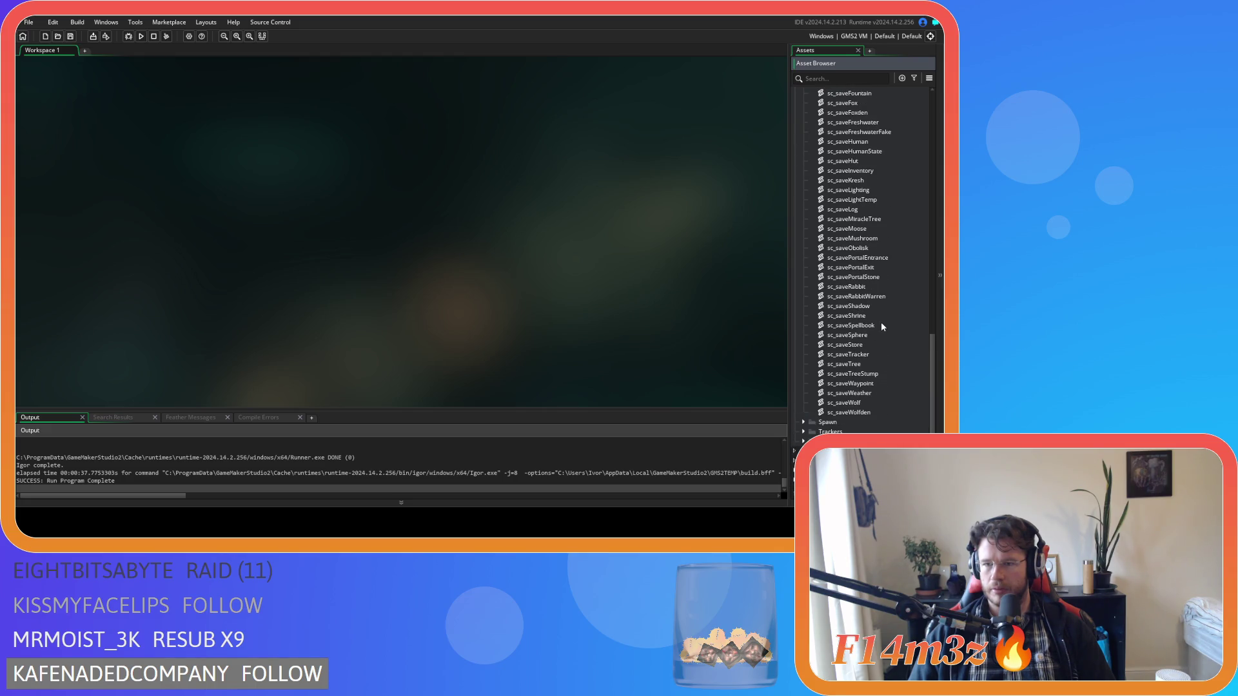
{"action": "double_click", "coordinate": [881, 325]}
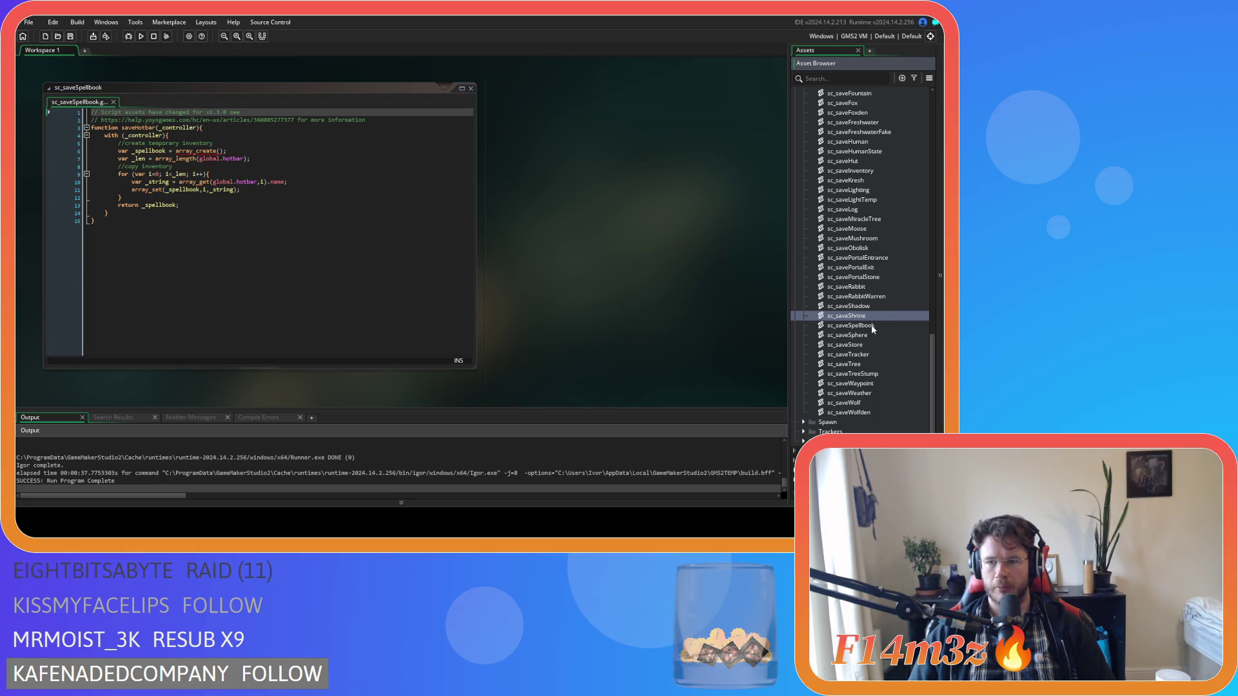
Rename the existing save script to sc_saveHotbar
{"action": "key", "text": "F2"}
{"action": "left_click", "coordinate": [884, 327]}
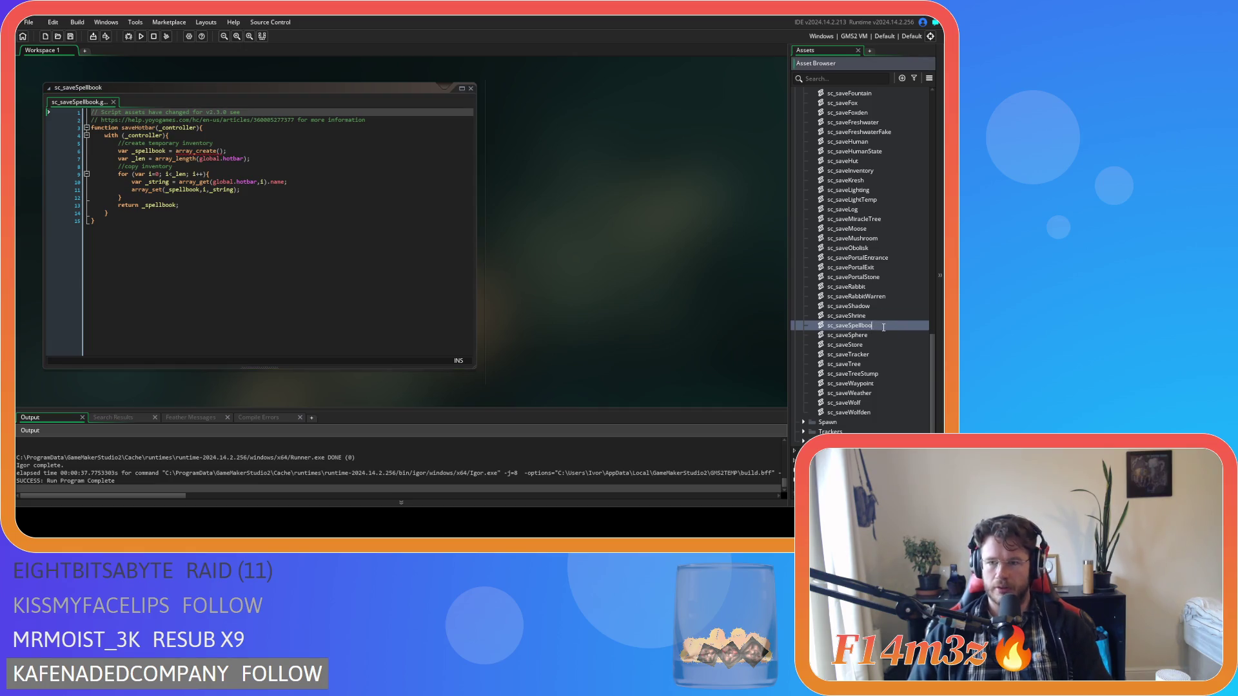
{"action": "type", "text": "H"}
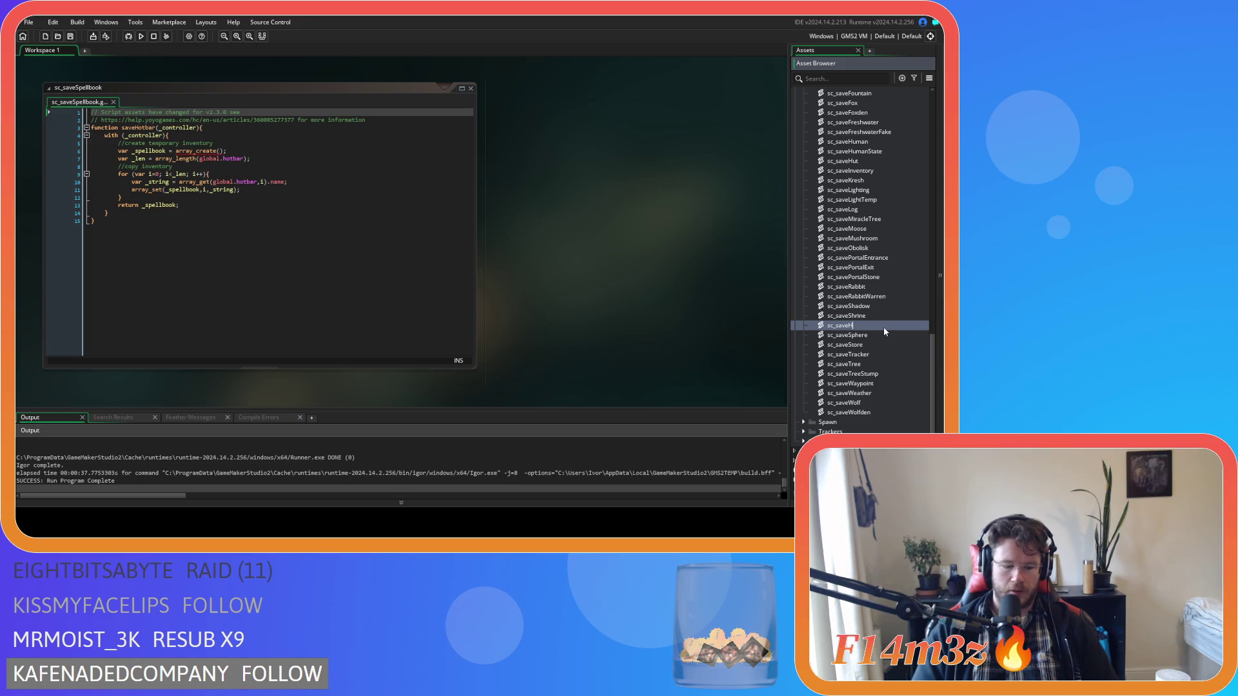
{"action": "type", "text": "otbar"}
{"action": "key", "text": "Return"}
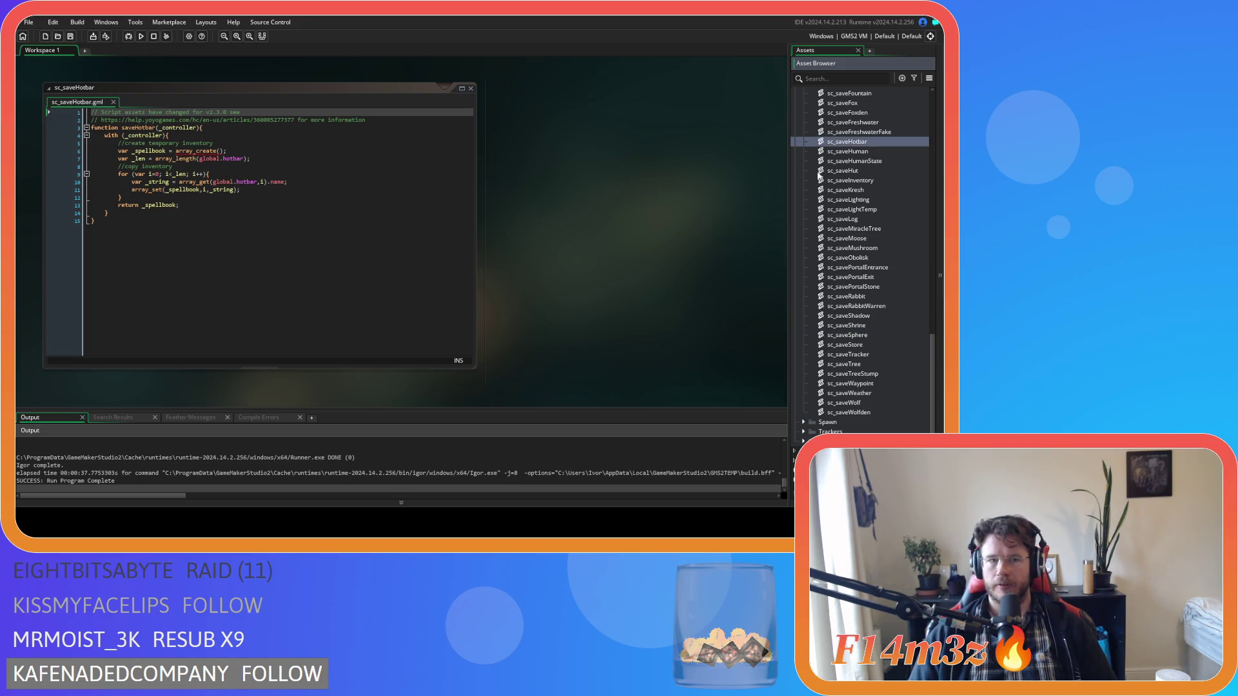
Duplicate sc_saveHotbar as sc_saveSpellbook and open the copy
{"action": "key", "text": "ctrl+d"}
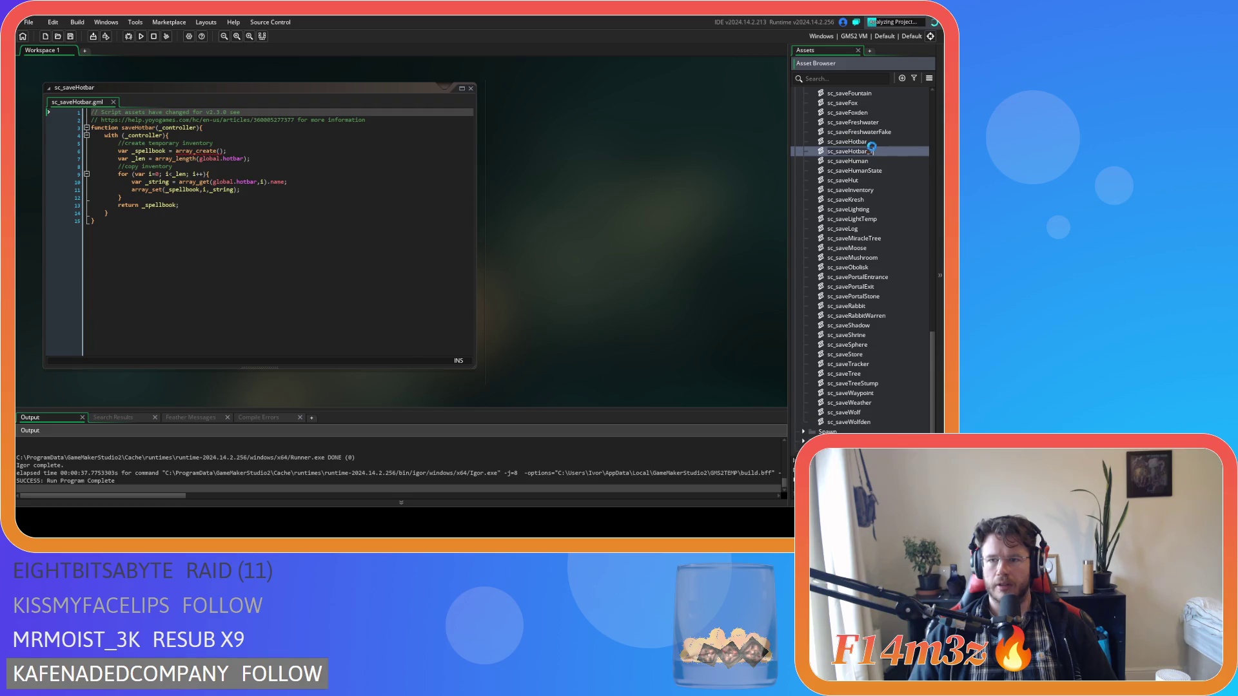
{"action": "key", "text": "BackSpace"}
{"action": "key", "text": "BackSpace"}
{"action": "key", "text": "BackSpace"}
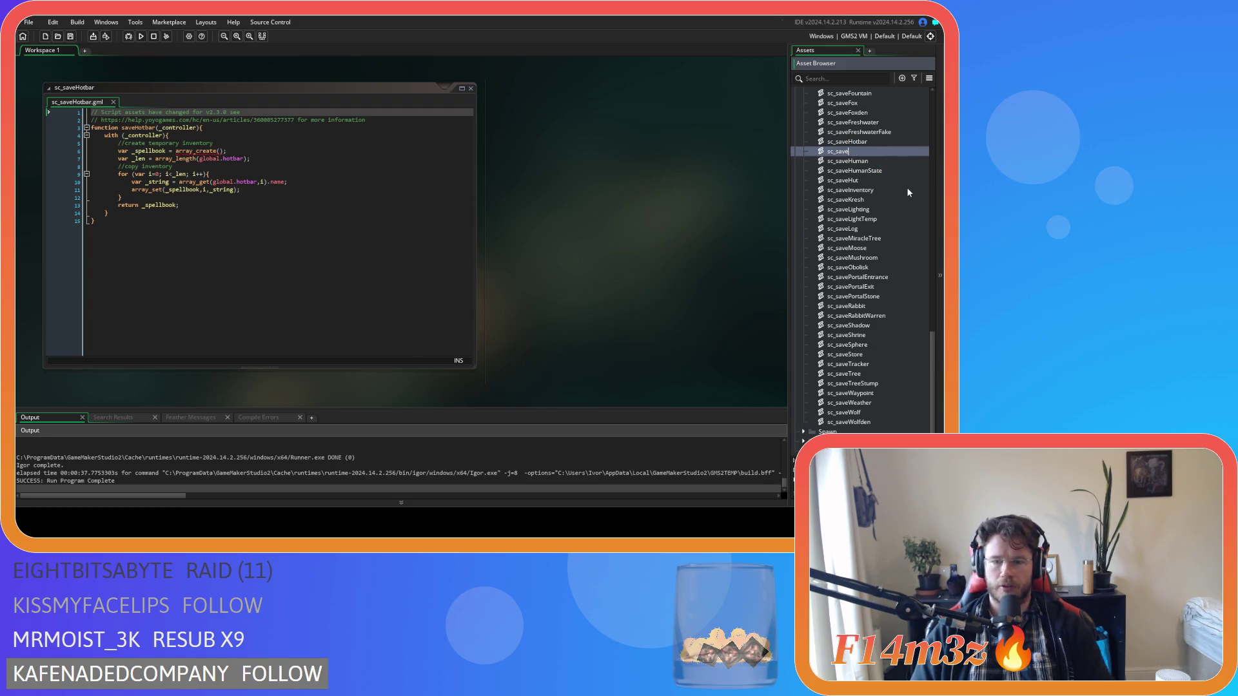
{"action": "type", "text": "Spellbook"}
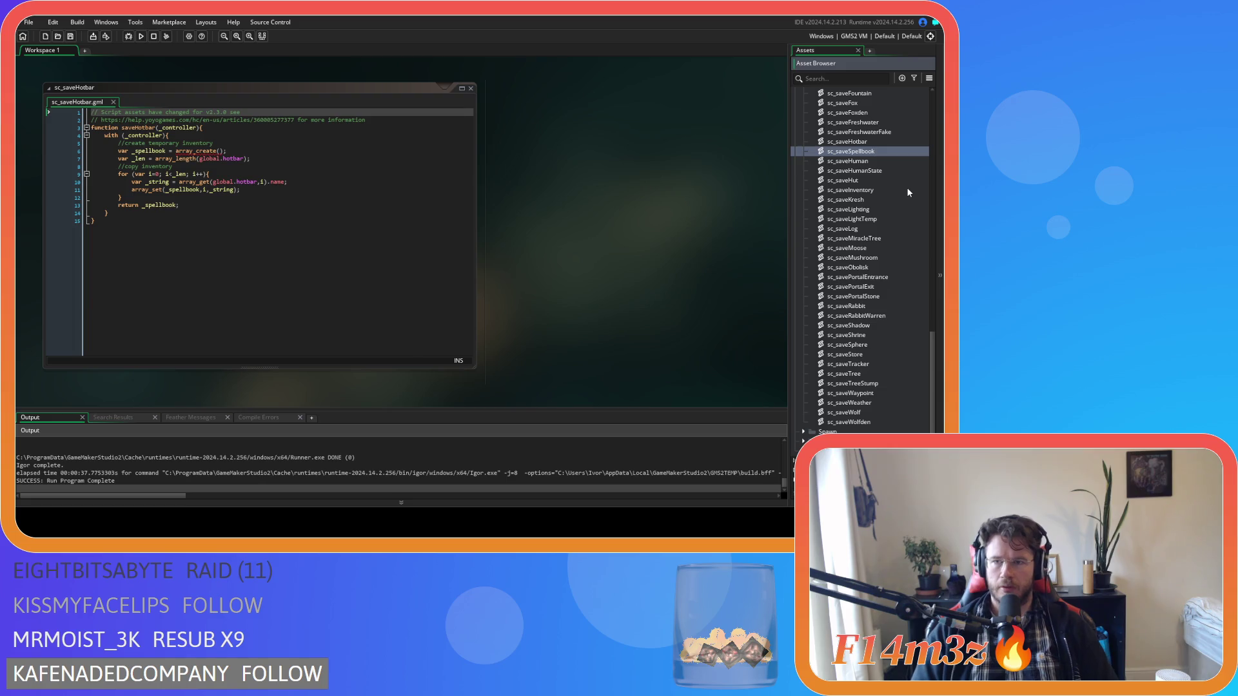
{"action": "key", "text": "Return"}
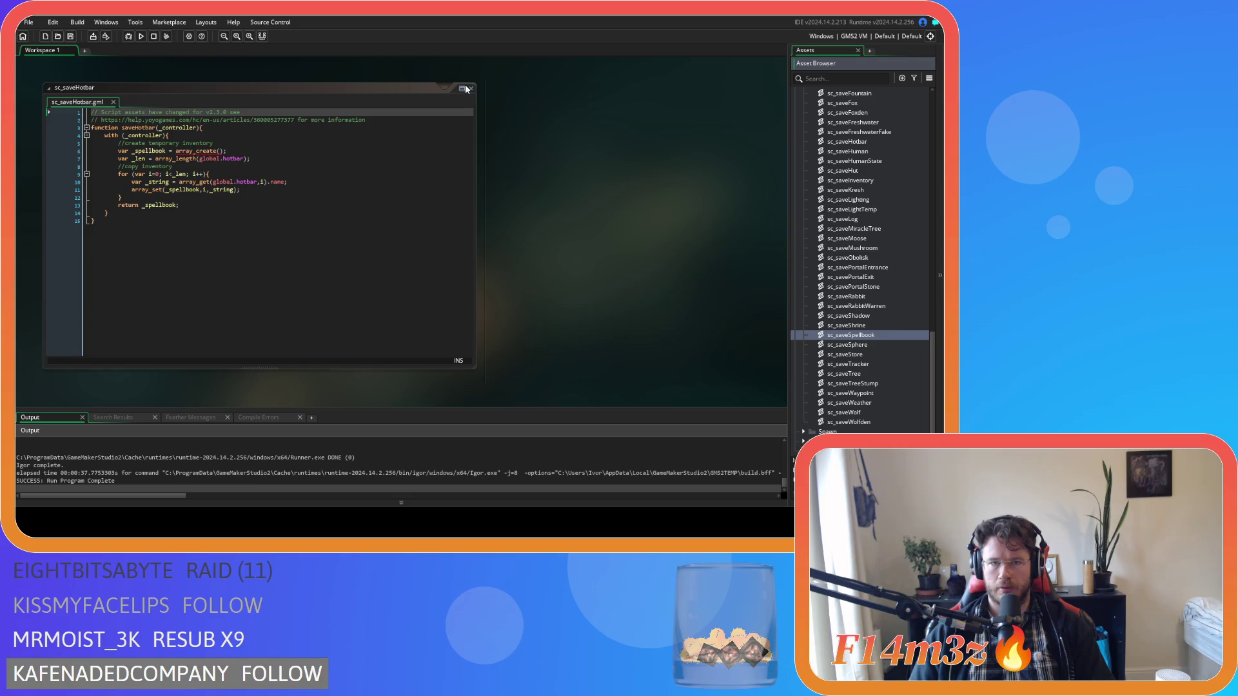
{"action": "left_click", "coordinate": [470, 89]}
{"action": "double_click", "coordinate": [851, 335]}
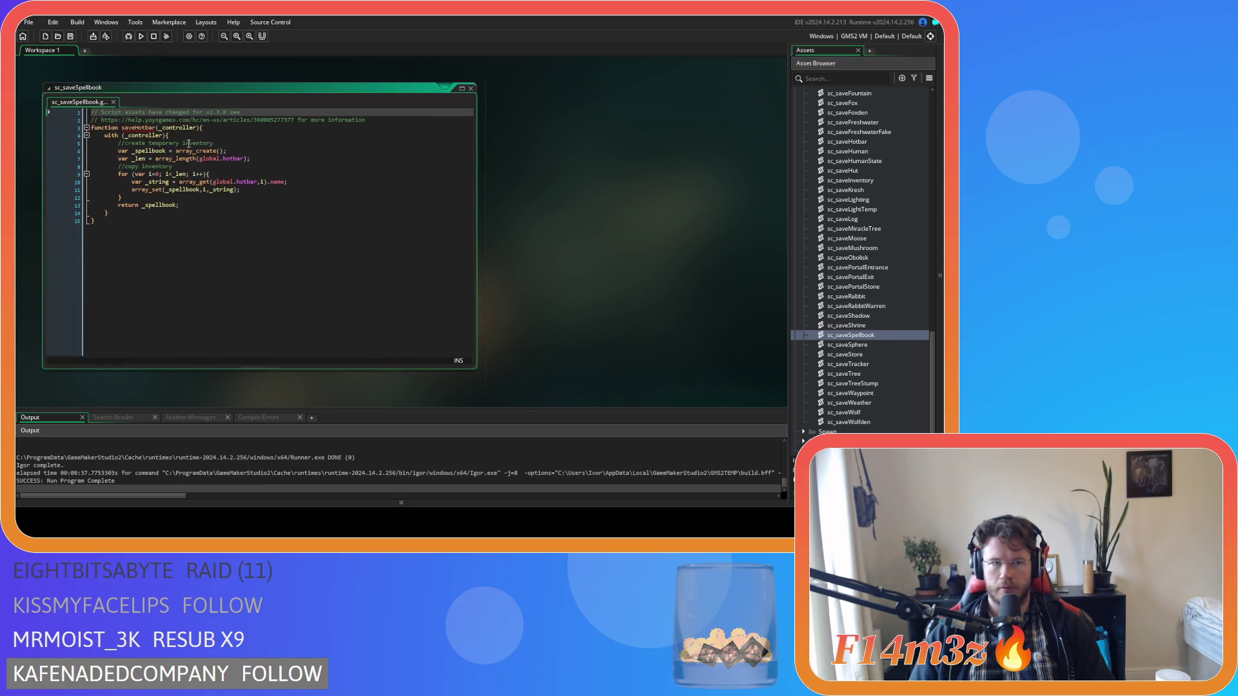
Rename the copied function to saveSpellbook and save
{"action": "left_click_drag", "start_coordinate": [134, 127], "coordinate": [156, 132]}
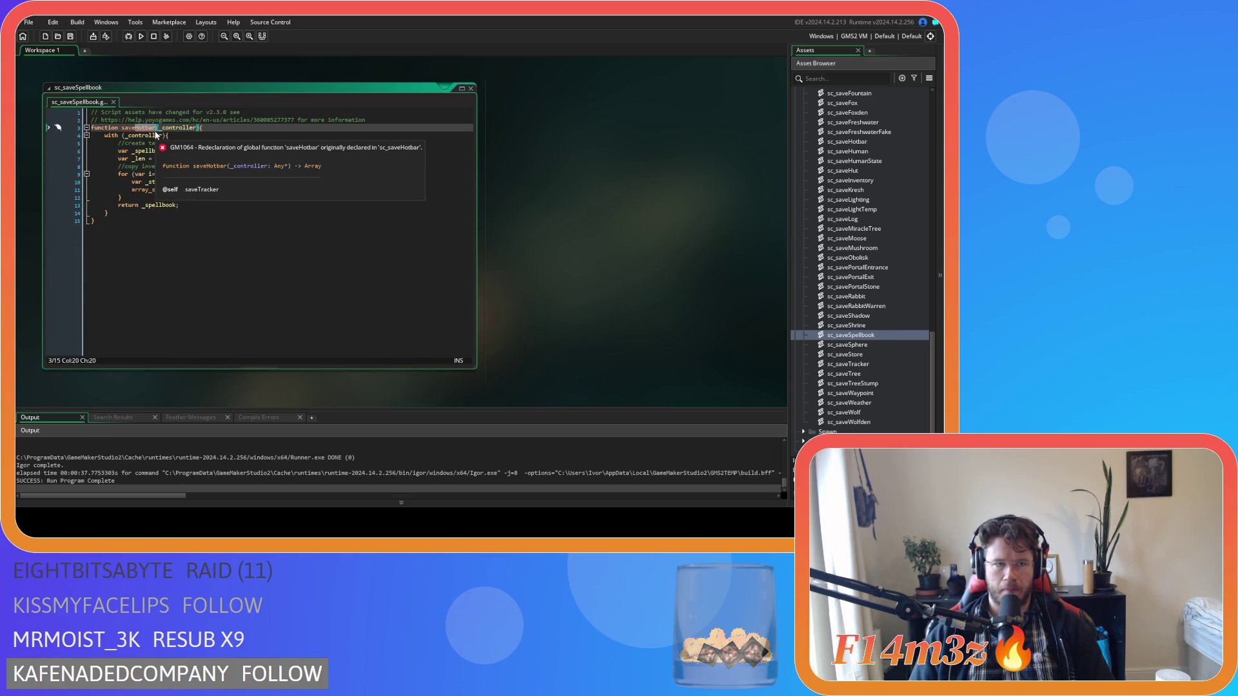
{"action": "type", "text": "Spellbook"}
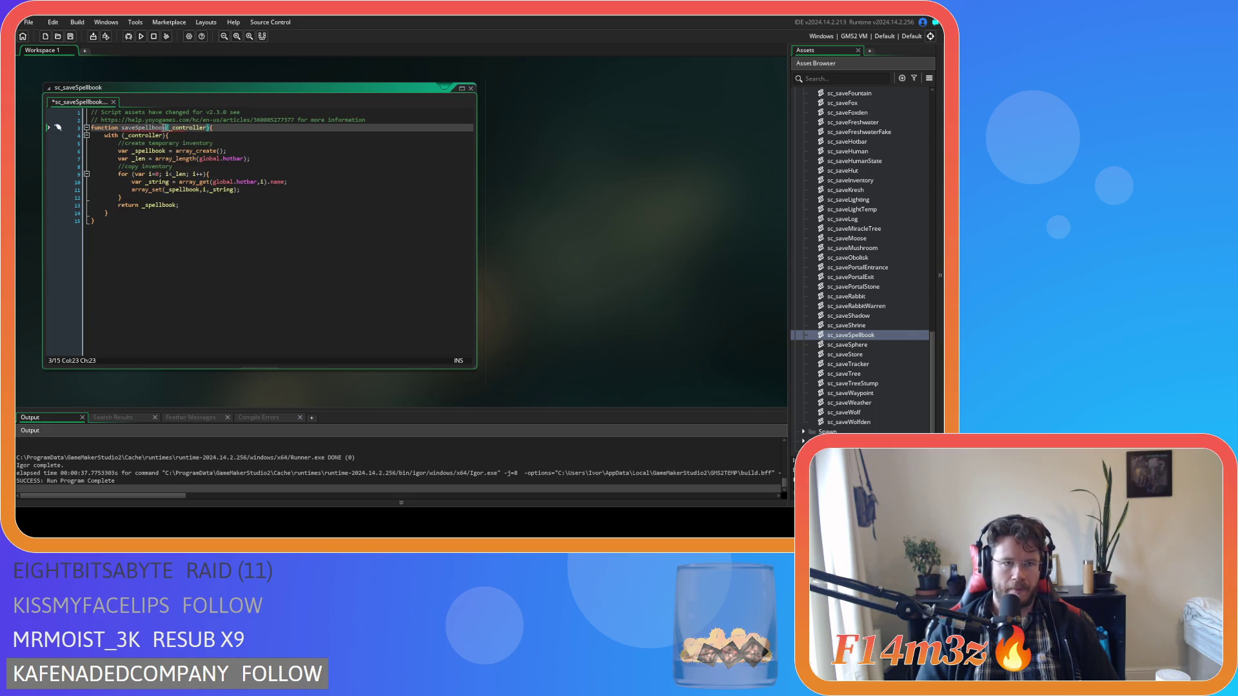
{"action": "left_click", "coordinate": [219, 213]}
{"action": "key", "text": "ctrl+s"}
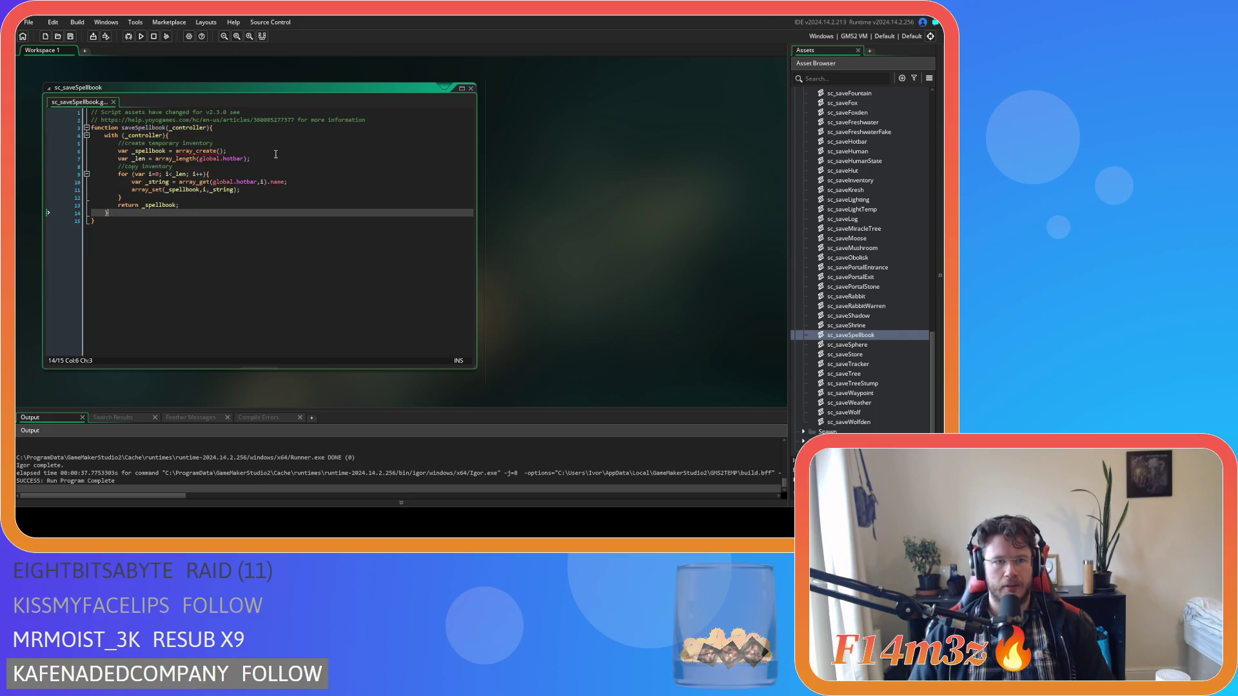
Replace hotbar with spellbook on lines 7 and 10, save, and close the script
{"action": "double_click", "coordinate": [234, 158]}
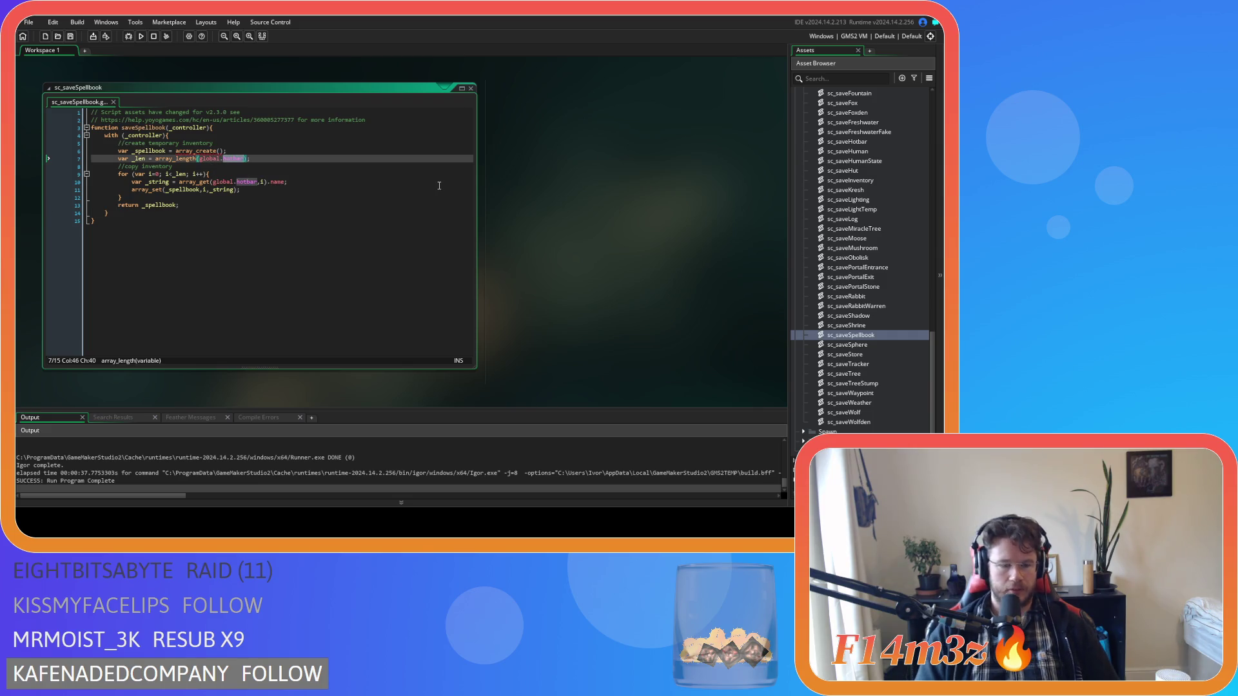
{"action": "type", "text": "spel"}
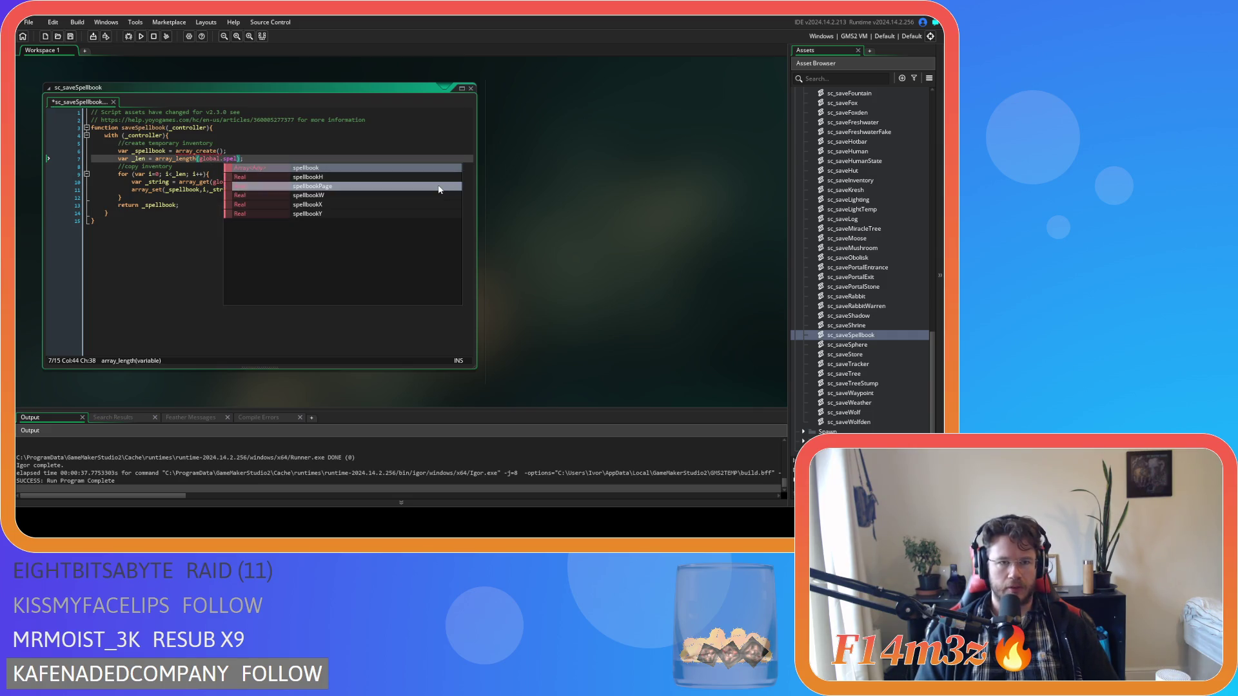
{"action": "key", "text": "Return"}
{"action": "double_click", "coordinate": [243, 160]}
{"action": "key", "text": "ctrl+c"}
{"action": "double_click", "coordinate": [249, 181]}
{"action": "key", "text": "ctrl+v"}
{"action": "left_click", "coordinate": [247, 204]}
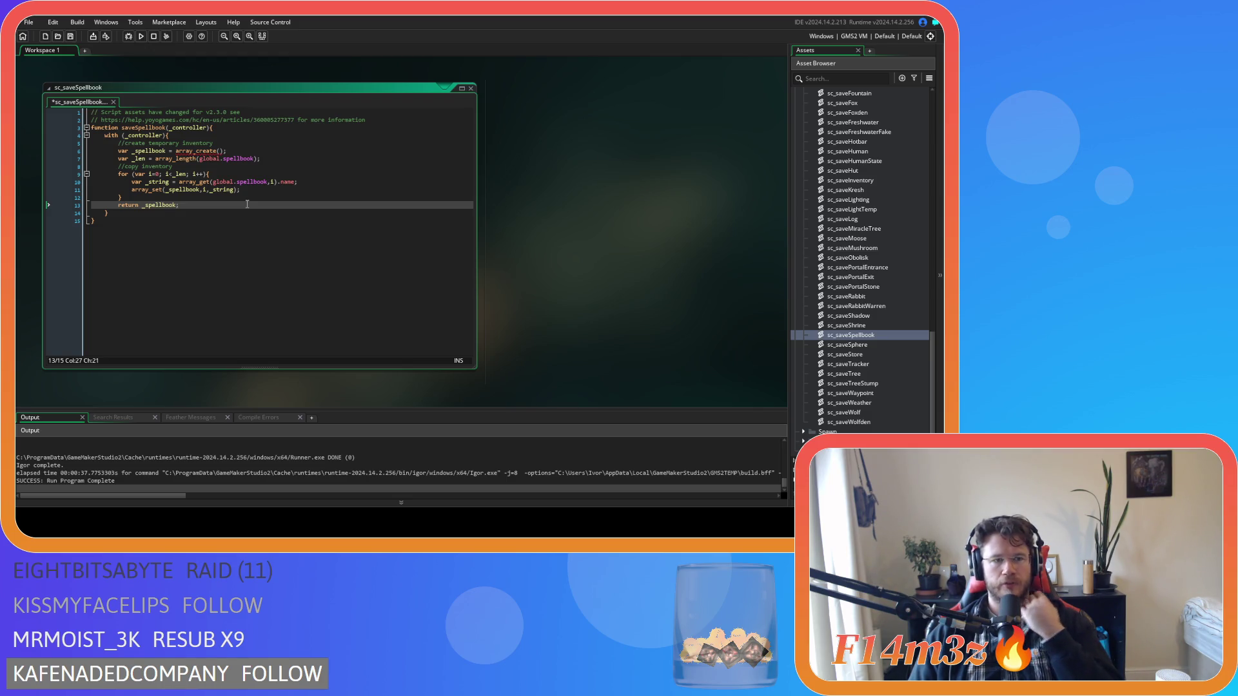
{"action": "key", "text": "ctrl+s"}
{"action": "left_click", "coordinate": [471, 88]}
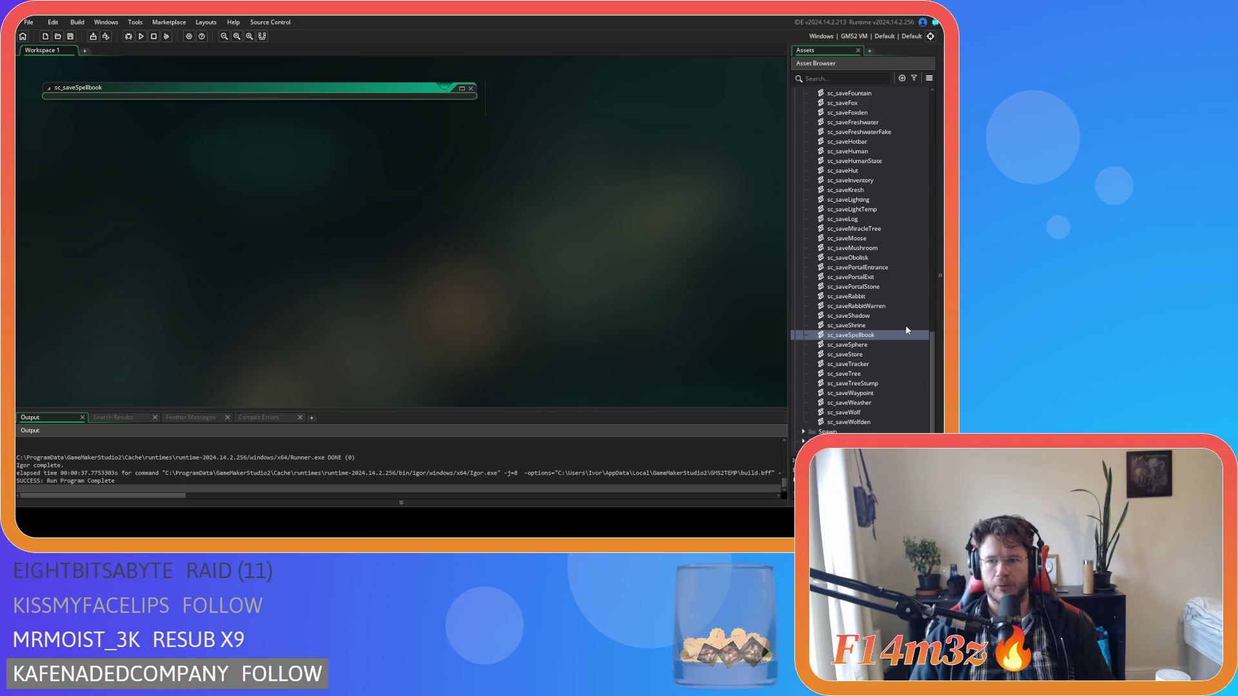
Open the sc_saveTracker script from the Save scripts folder
{"action": "scroll", "coordinate": [836, 309], "scroll_direction": "up", "scroll_amount": 10}
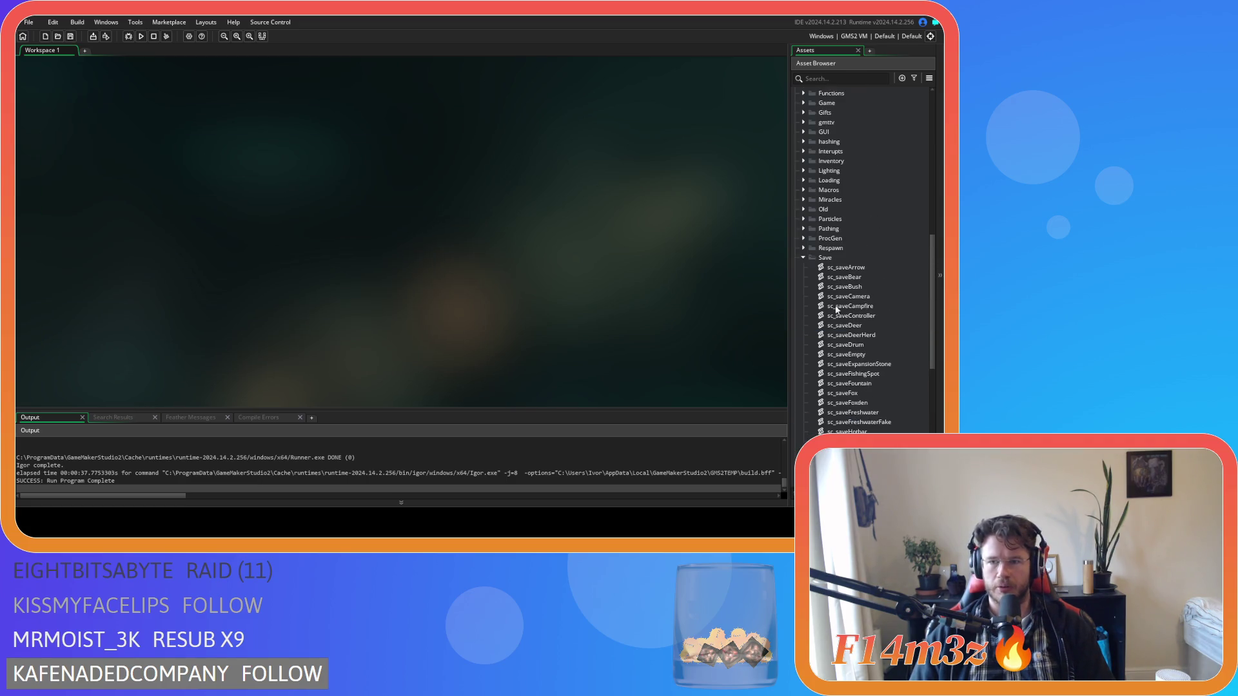
{"action": "left_click", "coordinate": [801, 258]}
{"action": "scroll", "coordinate": [833, 268], "scroll_direction": "up", "scroll_amount": 5}
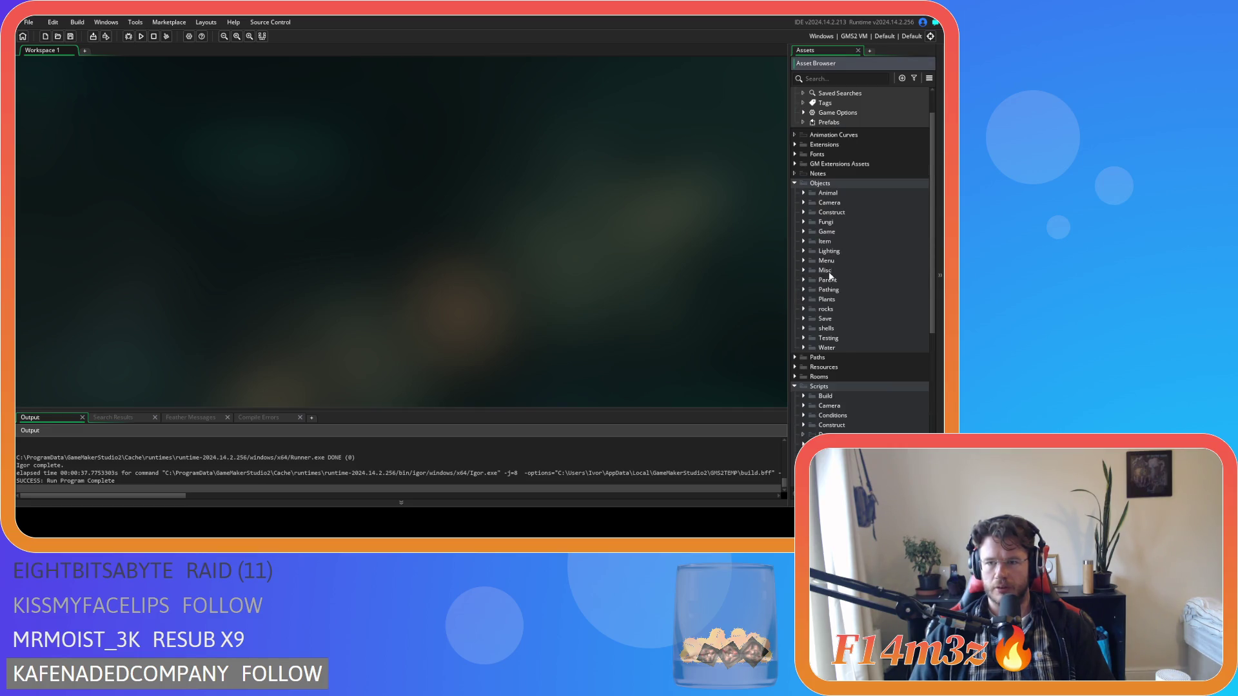
{"action": "scroll", "coordinate": [831, 275], "scroll_direction": "down", "scroll_amount": 8}
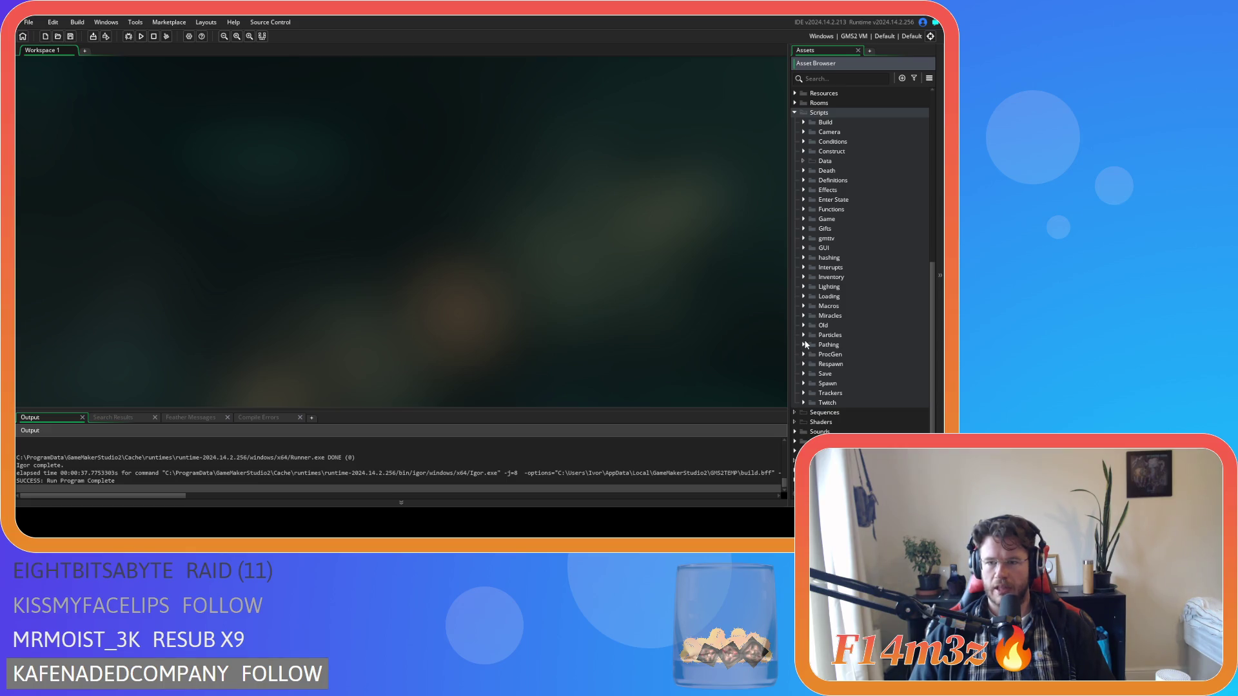
{"action": "left_click", "coordinate": [803, 373]}
{"action": "scroll", "coordinate": [804, 369], "scroll_direction": "down", "scroll_amount": 7}
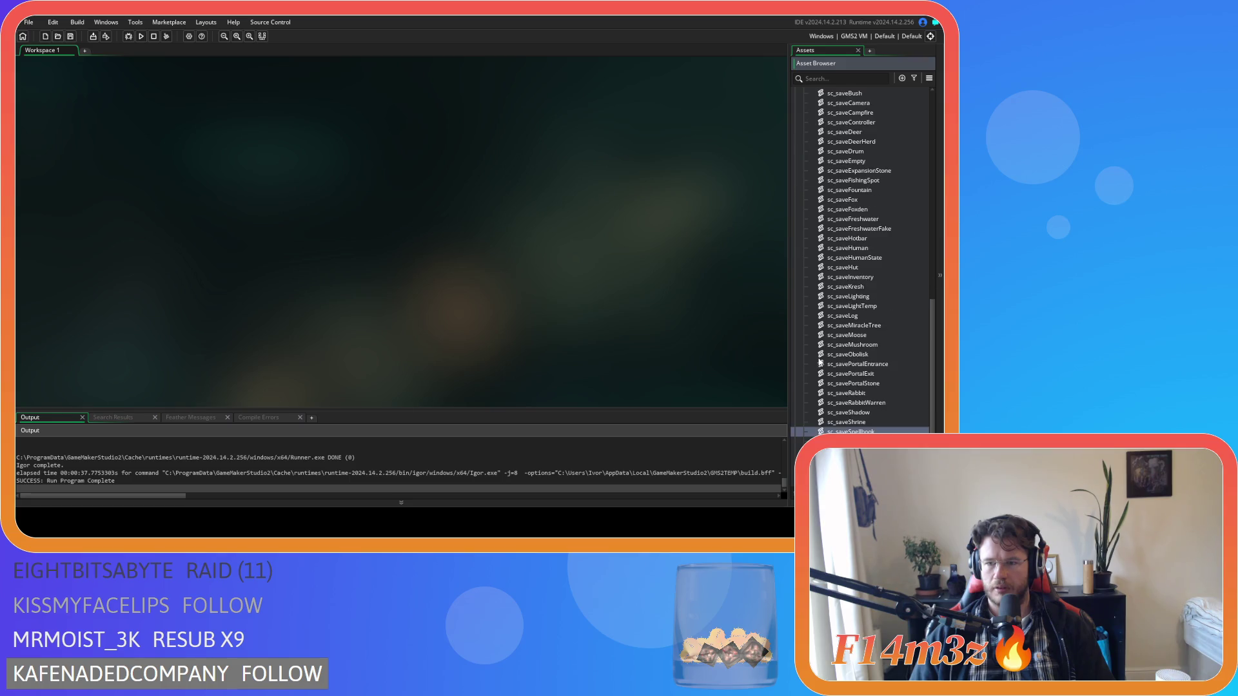
{"action": "double_click", "coordinate": [860, 401]}
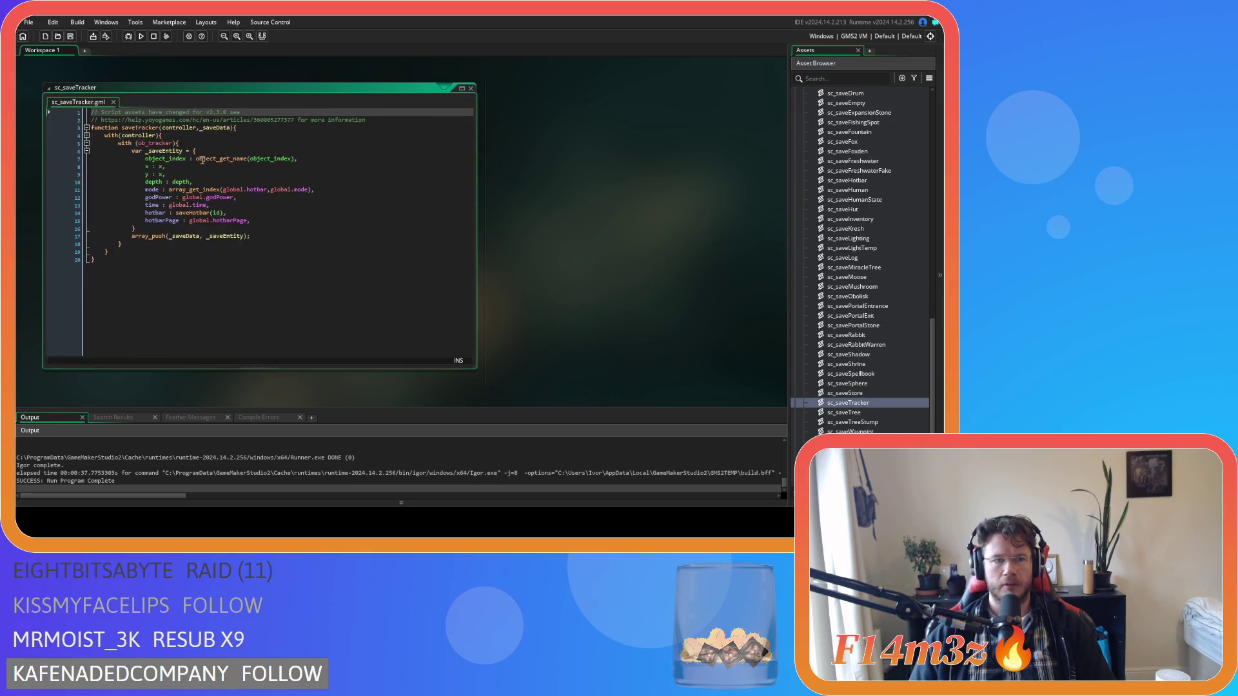
Duplicate the hotbar line and change its call to saveSpellbook(id)
{"action": "left_click", "coordinate": [252, 208]}
{"action": "key", "text": "ctrl+d"}
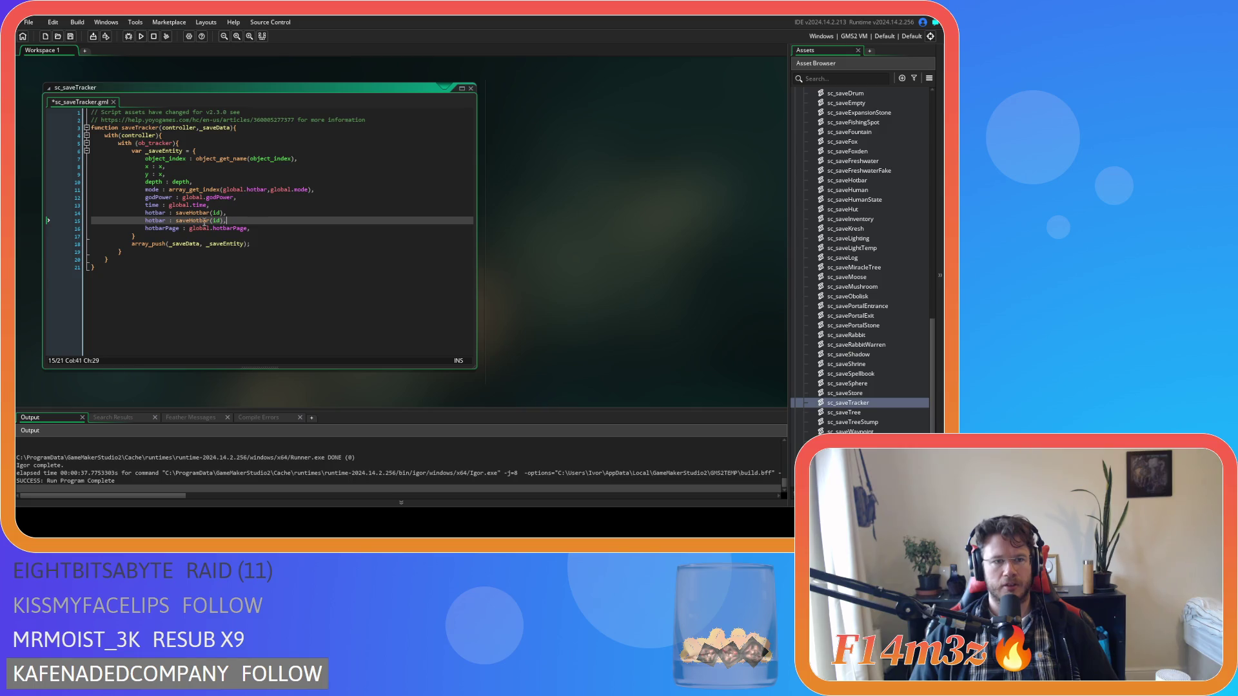
{"action": "left_click", "coordinate": [200, 222]}
{"action": "key", "text": "BackSpace"}
{"action": "key", "text": "BackSpace"}
{"action": "key", "text": "BackSpace"}
{"action": "key", "text": "Delete"}
{"action": "key", "text": "Delete"}
{"action": "key", "text": "Delete"}
{"action": "type", "text": "Spel"}
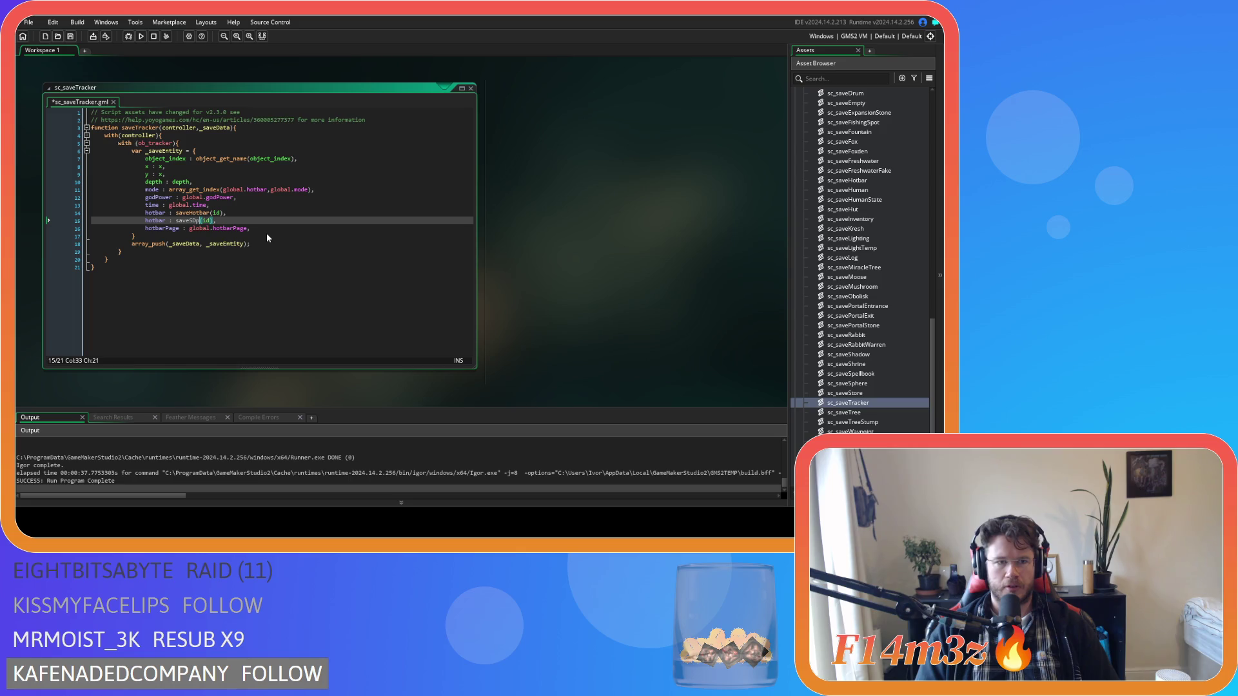
{"action": "key", "text": "Return"}
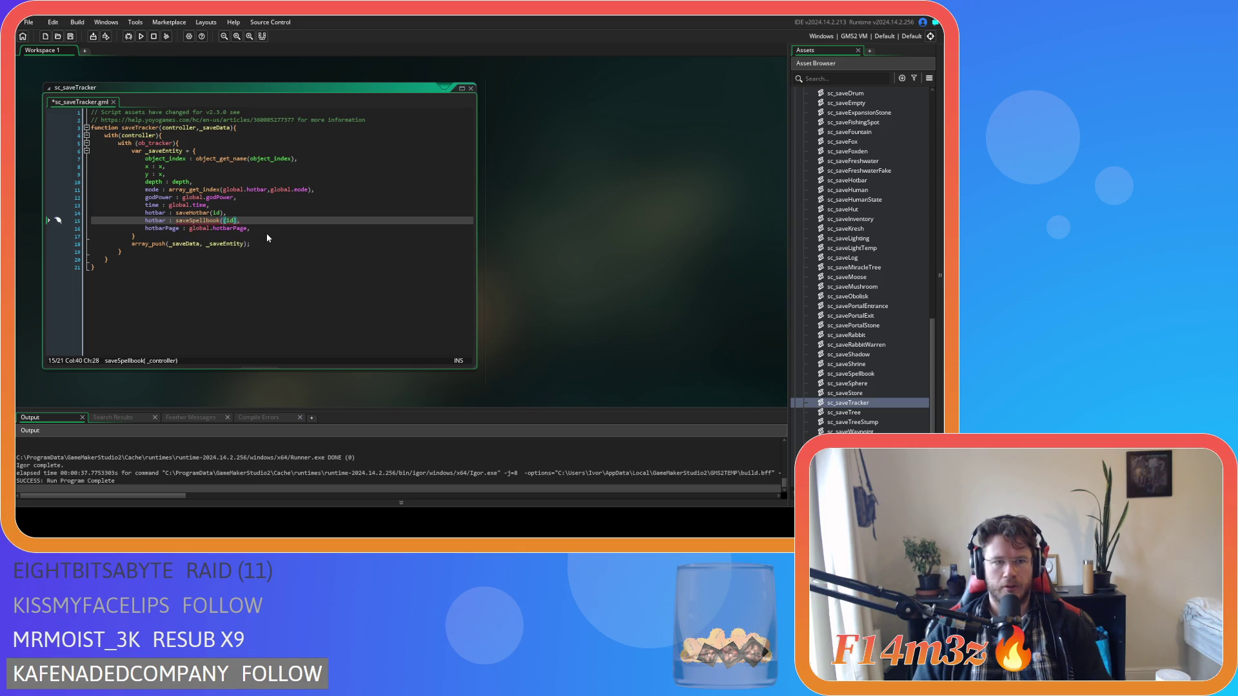
Rename the copied field to spellbook, then save and close sc_saveTracker
{"action": "double_click", "coordinate": [156, 220]}
{"action": "type", "text": "spellbook"}
{"action": "left_click", "coordinate": [339, 276]}
{"action": "key", "text": "ctrl+s"}
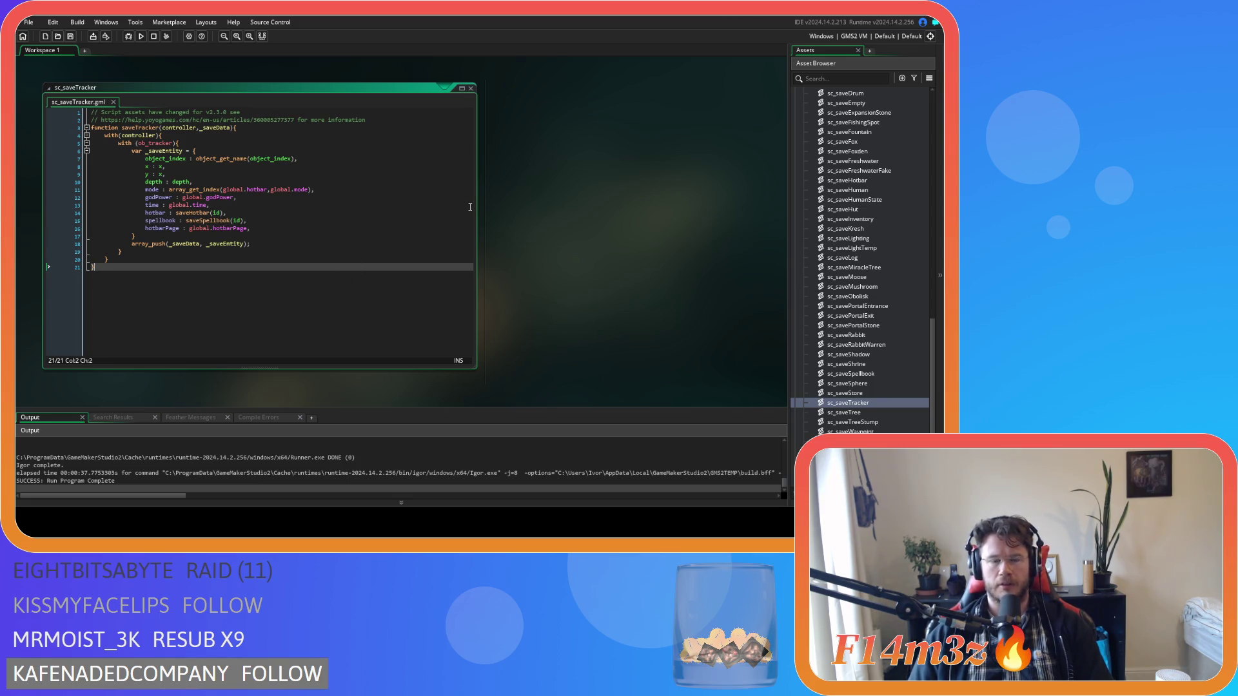
{"action": "key", "text": "ctrl+w"}
{"action": "scroll", "coordinate": [808, 319], "scroll_direction": "up", "scroll_amount": 10}
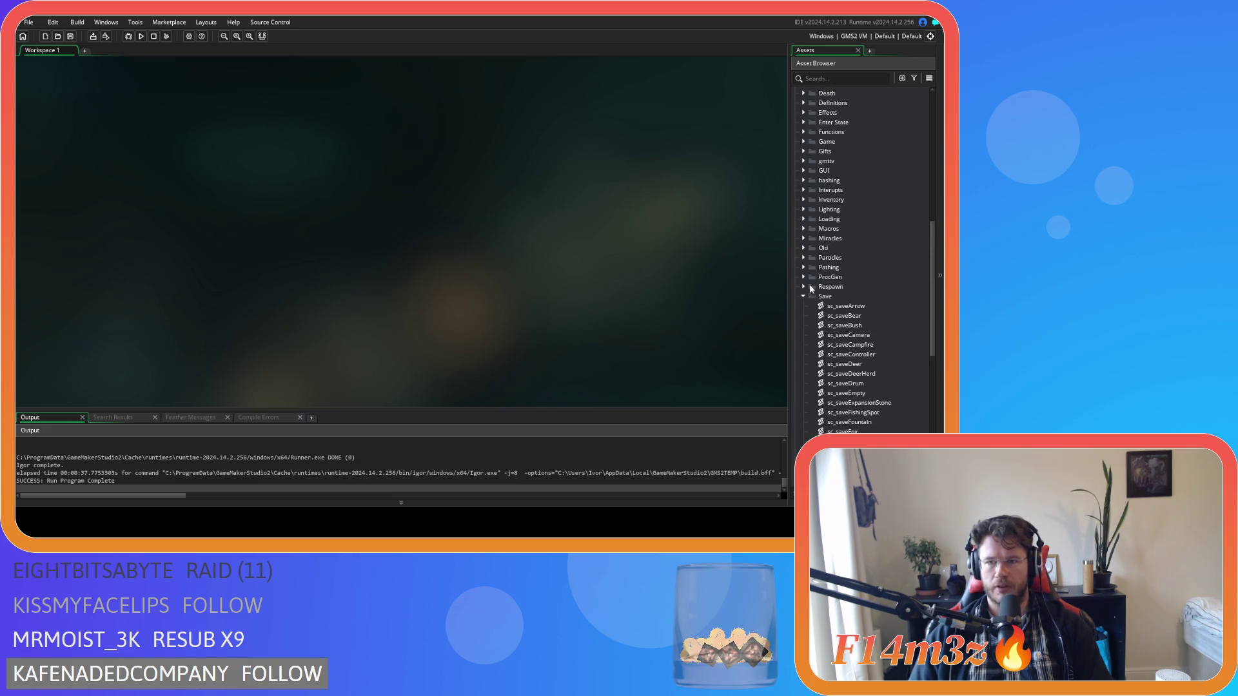
Rename the existing load script in the Loading folder to sc_loadHotbar
{"action": "left_click", "coordinate": [804, 295]}
{"action": "scroll", "coordinate": [807, 300], "scroll_direction": "up", "scroll_amount": 3}
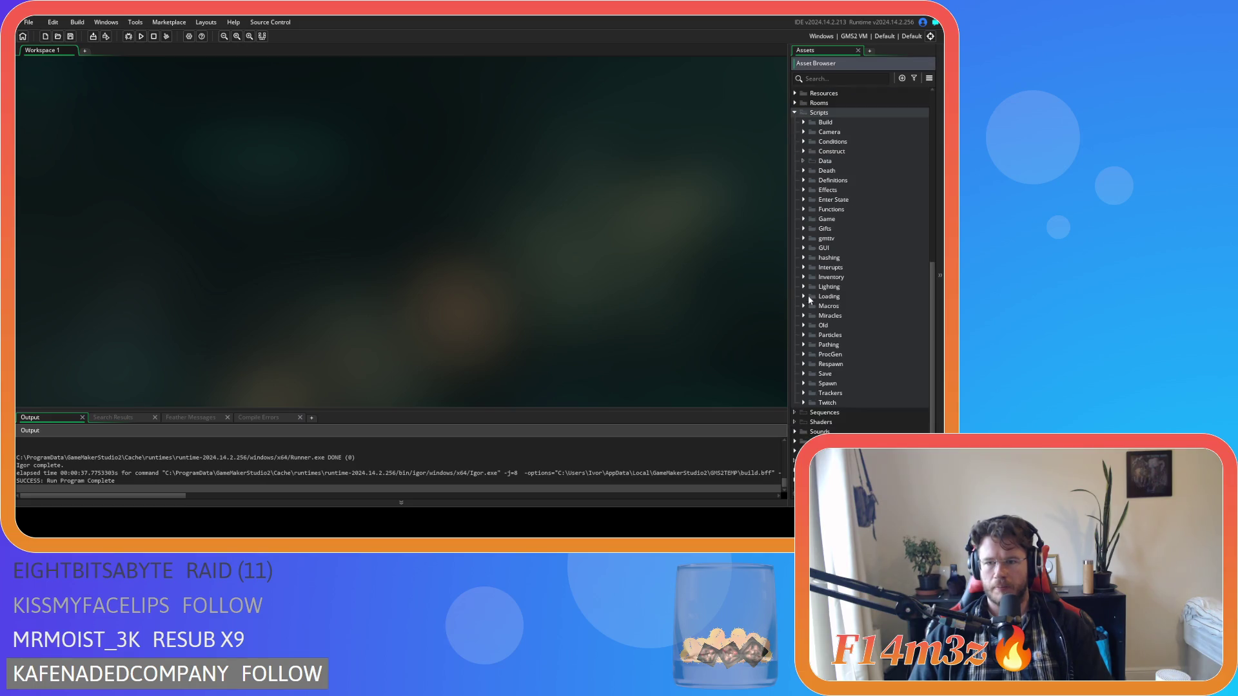
{"action": "left_click", "coordinate": [804, 296]}
{"action": "scroll", "coordinate": [804, 297], "scroll_direction": "down", "scroll_amount": 5}
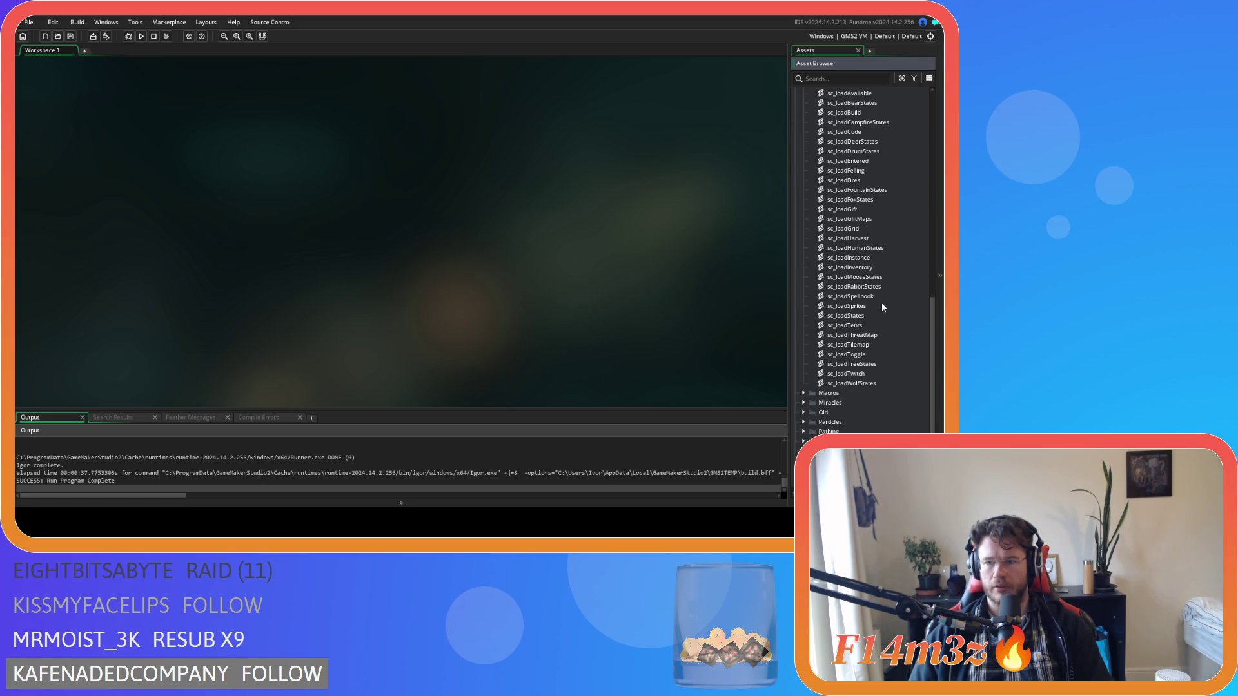
{"action": "double_click", "coordinate": [881, 297]}
{"action": "left_click", "coordinate": [879, 297]}
{"action": "type", "text": "Hotbar"}
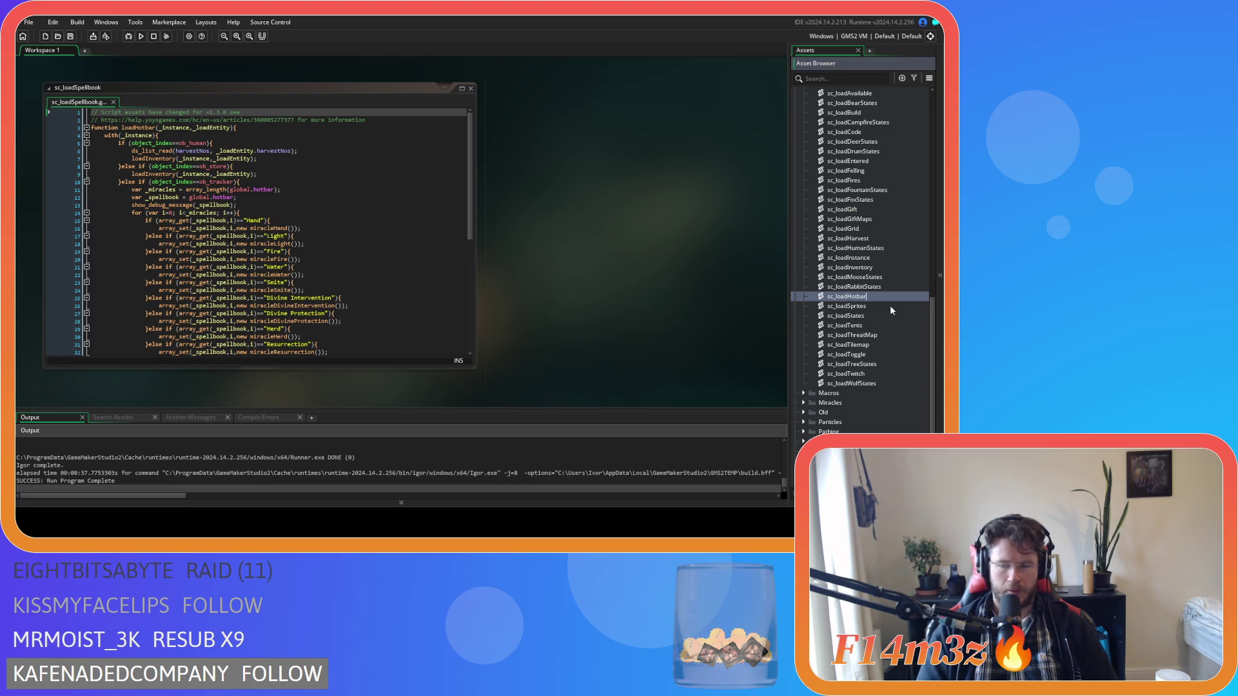
{"action": "key", "text": "Return"}
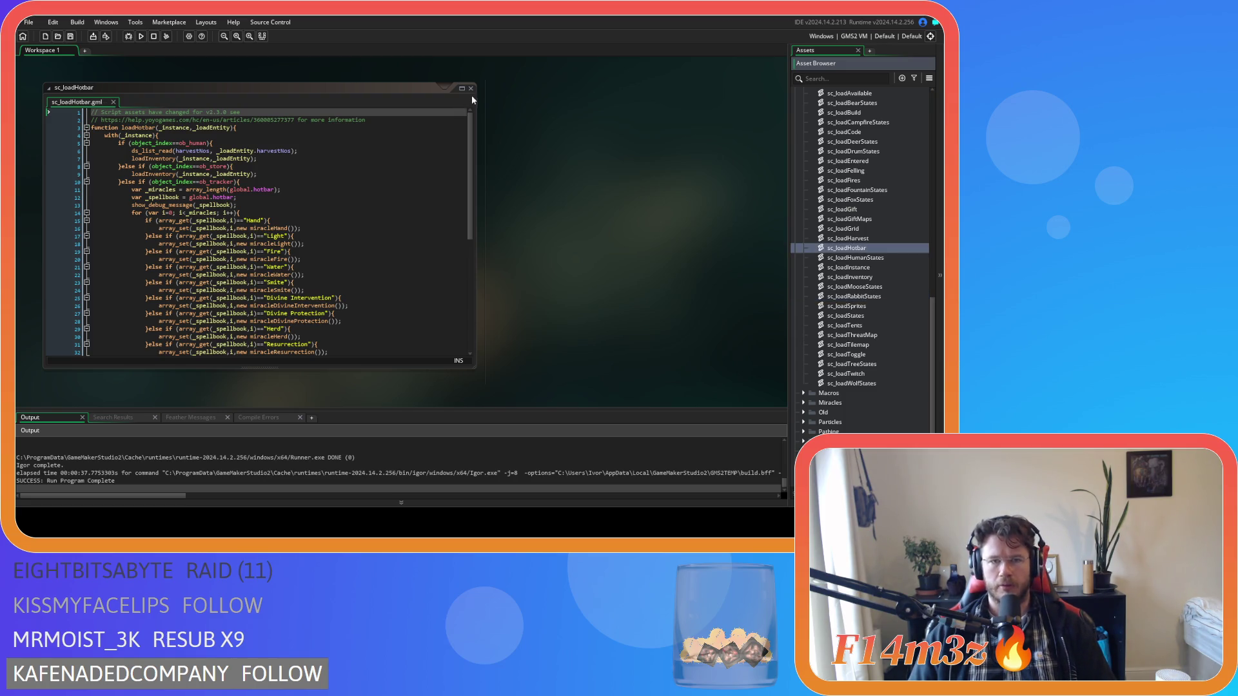
{"action": "left_click", "coordinate": [470, 88]}
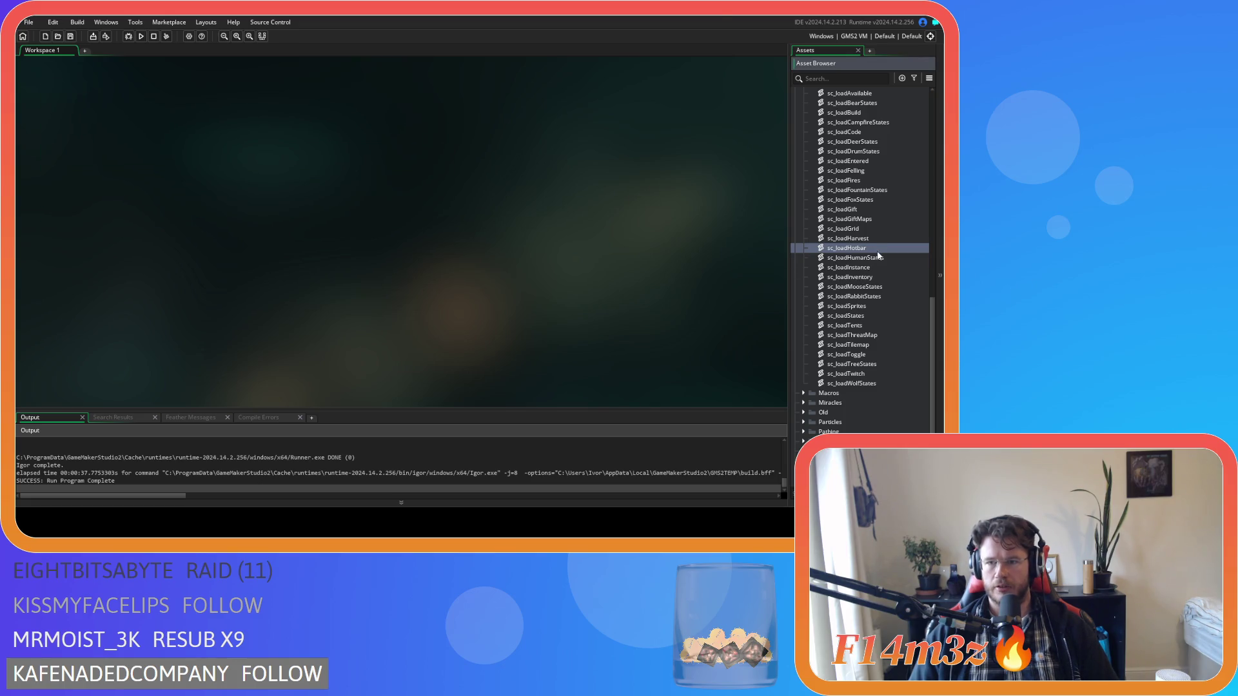
Duplicate sc_loadHotbar as sc_loadSpellbook and open the copy
{"action": "key", "text": "ctrl+d"}
{"action": "key", "text": "BackSpace"}
{"action": "key", "text": "BackSpace"}
{"action": "key", "text": "BackSpace"}
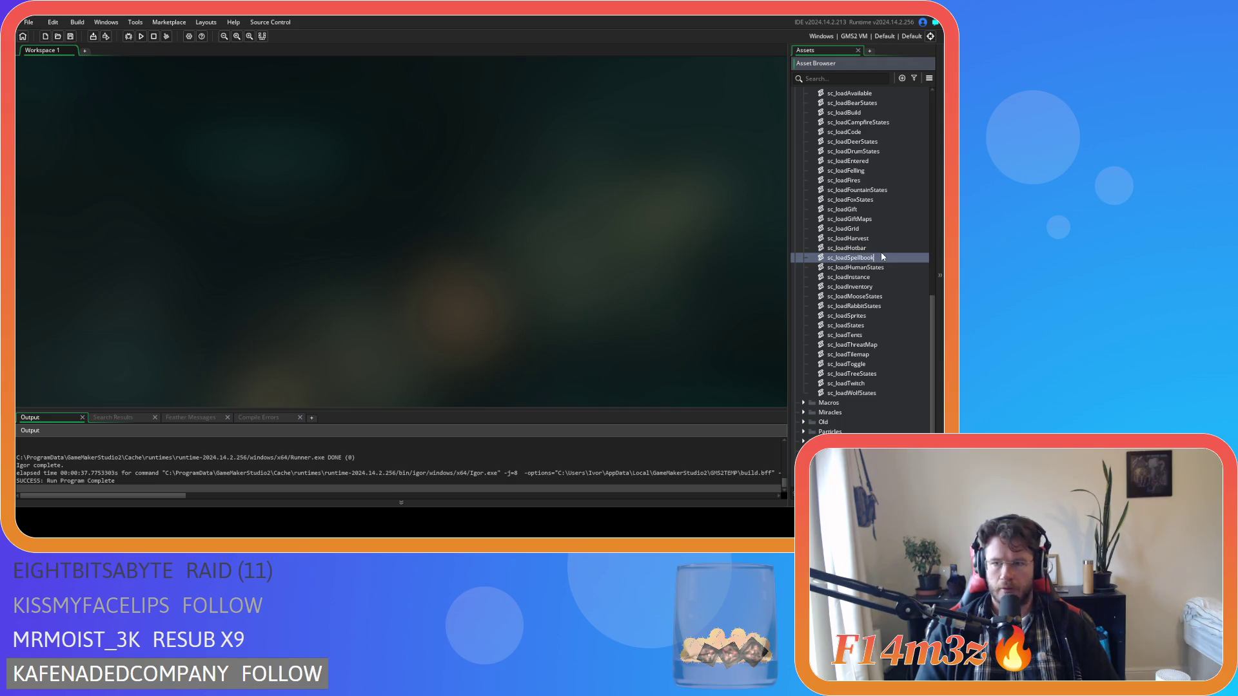
{"action": "key", "text": "Return"}
{"action": "double_click", "coordinate": [854, 308]}
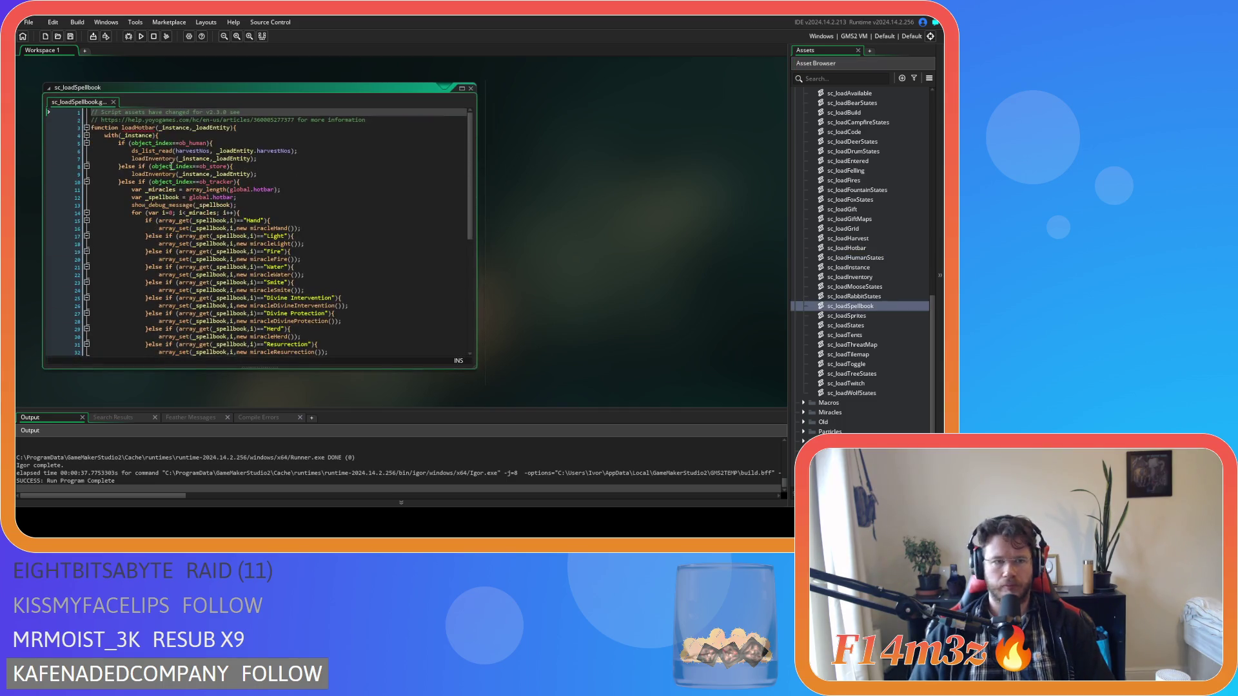
Rename the loadHotbar function to loadSpellbook and save the script
{"action": "left_click_drag", "start_coordinate": [135, 128], "coordinate": [157, 128]}
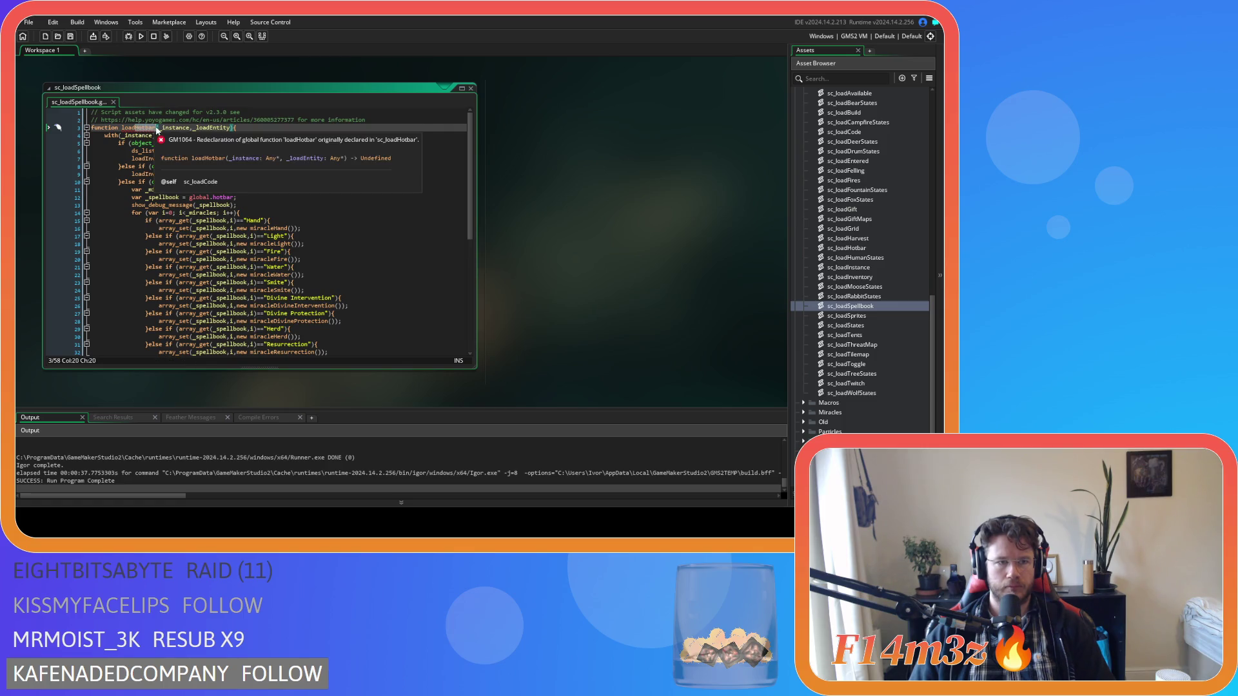
{"action": "type", "text": "Spellbook"}
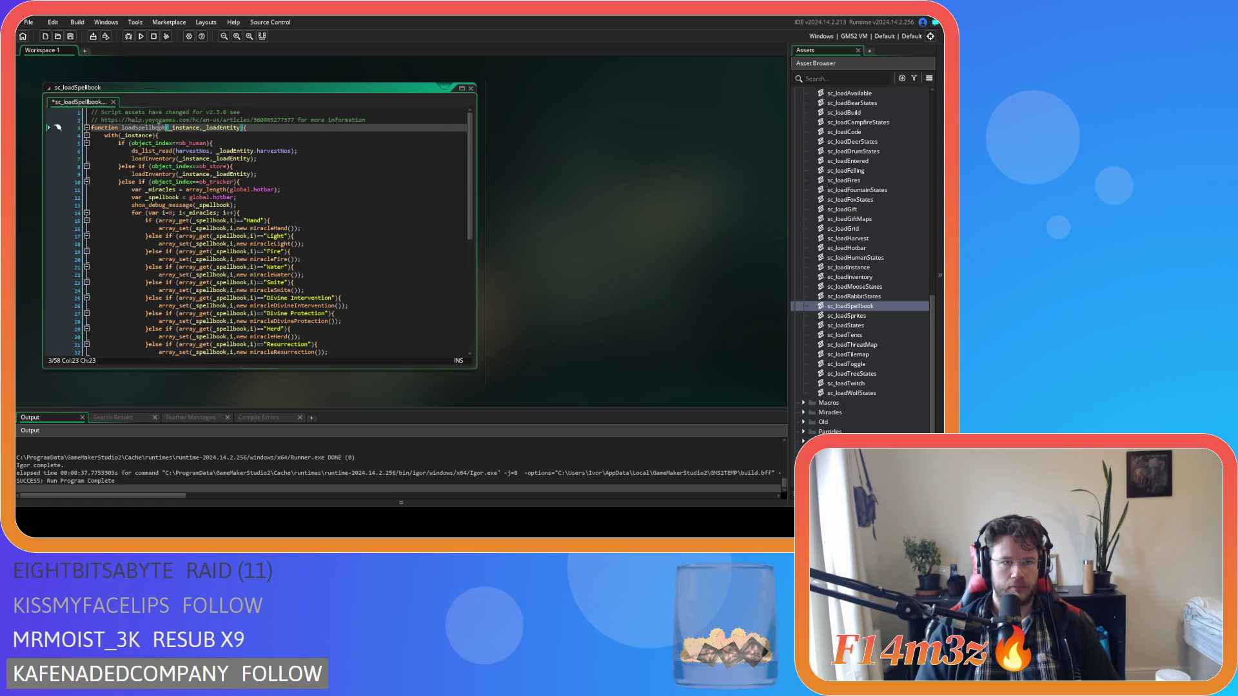
{"action": "left_click", "coordinate": [240, 196]}
{"action": "key", "text": "ctrl+s"}
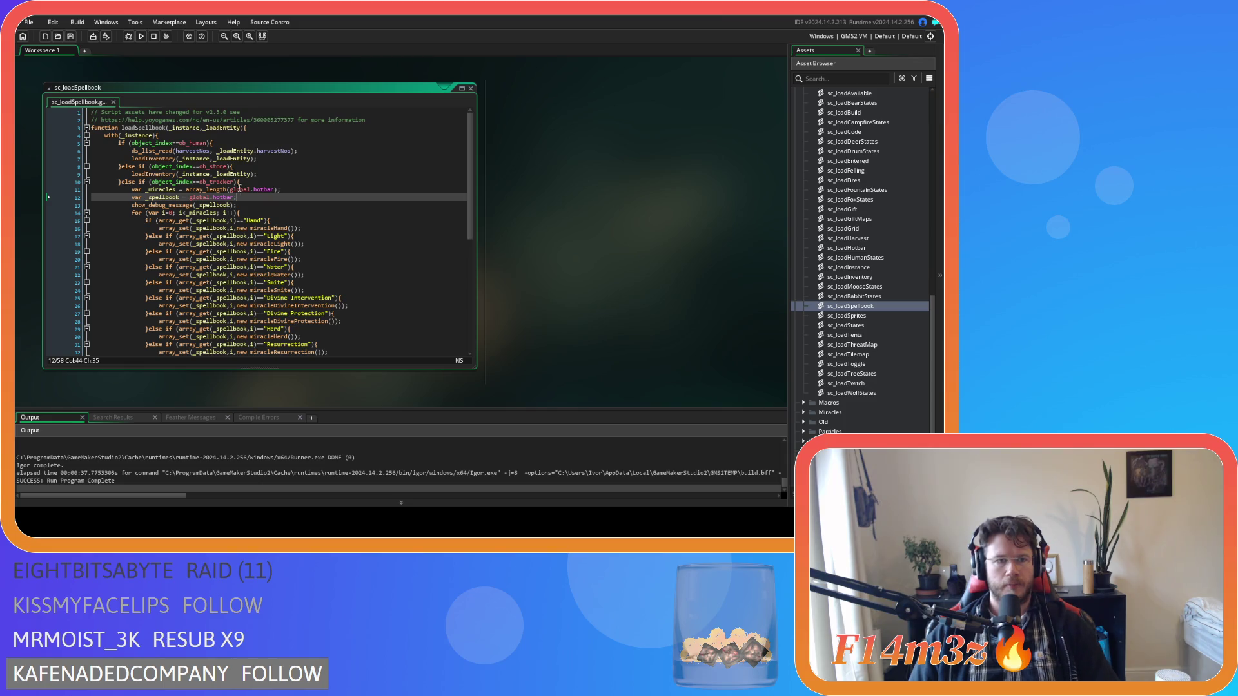
Replace both hotbar references with spellbook, save, close the editor and select sc_loadSpellbook
{"action": "scroll", "coordinate": [303, 190], "scroll_direction": "down", "scroll_amount": 2}
{"action": "scroll", "coordinate": [314, 192], "scroll_direction": "up", "scroll_amount": 2}
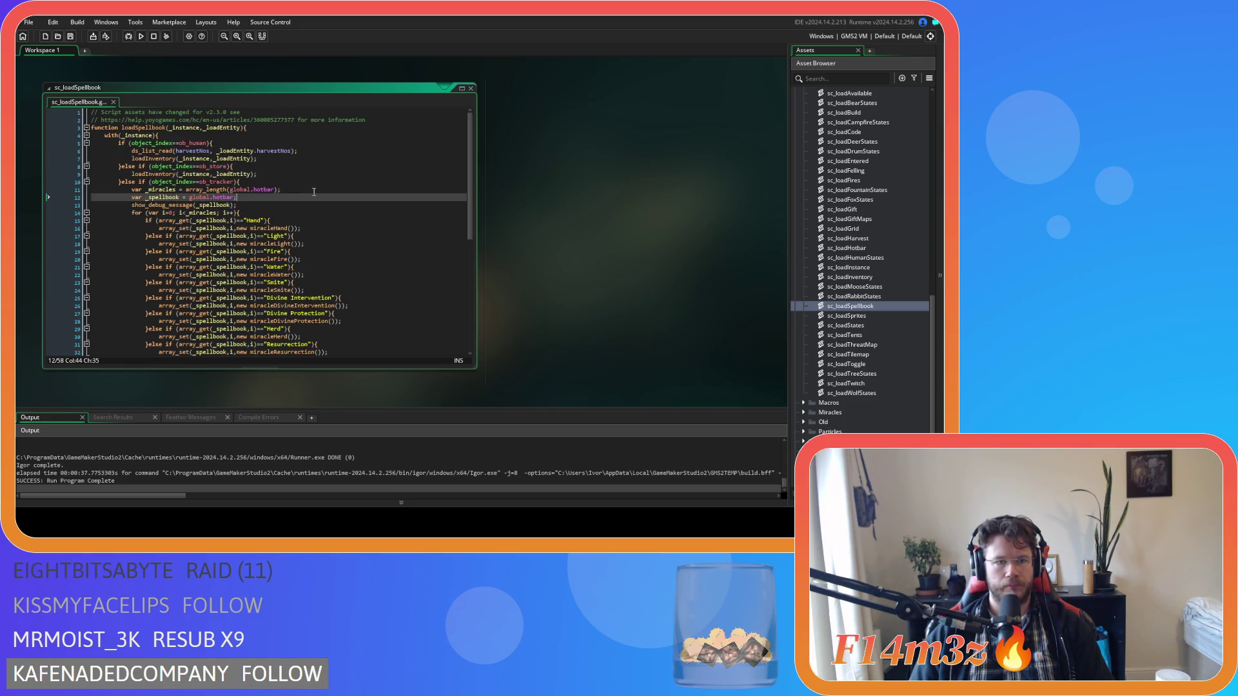
{"action": "left_click", "coordinate": [265, 189]}
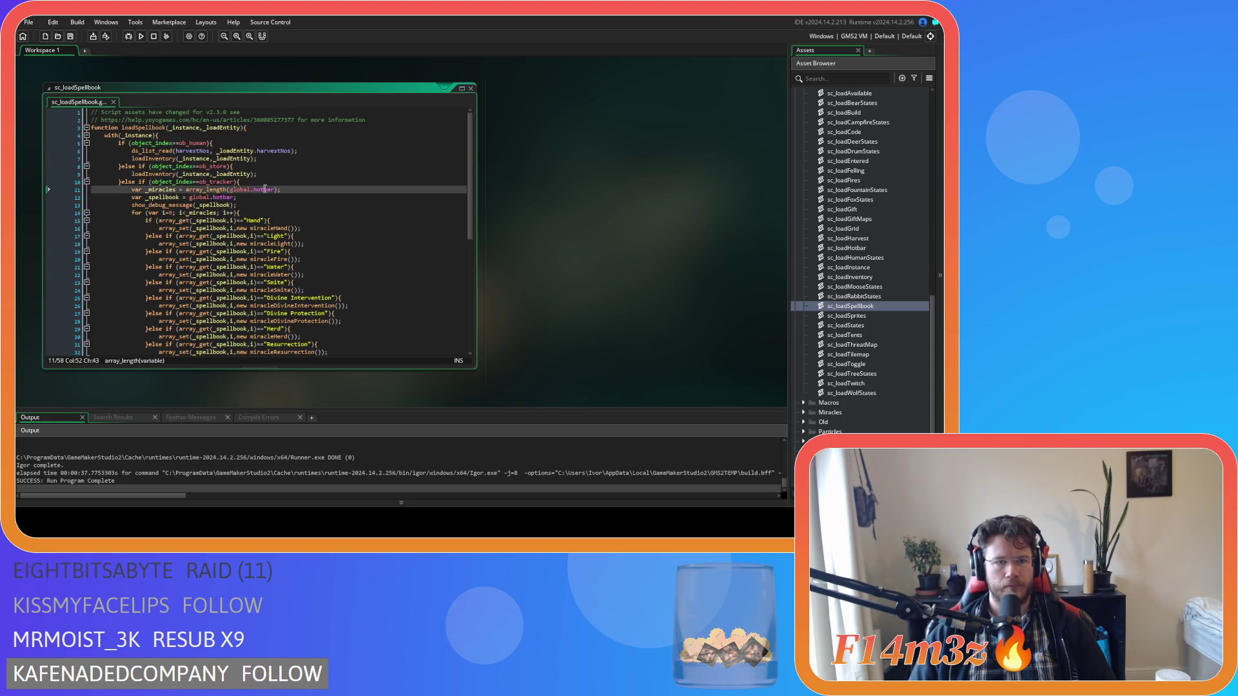
{"action": "double_click", "coordinate": [265, 189]}
{"action": "type", "text": "spellbook"}
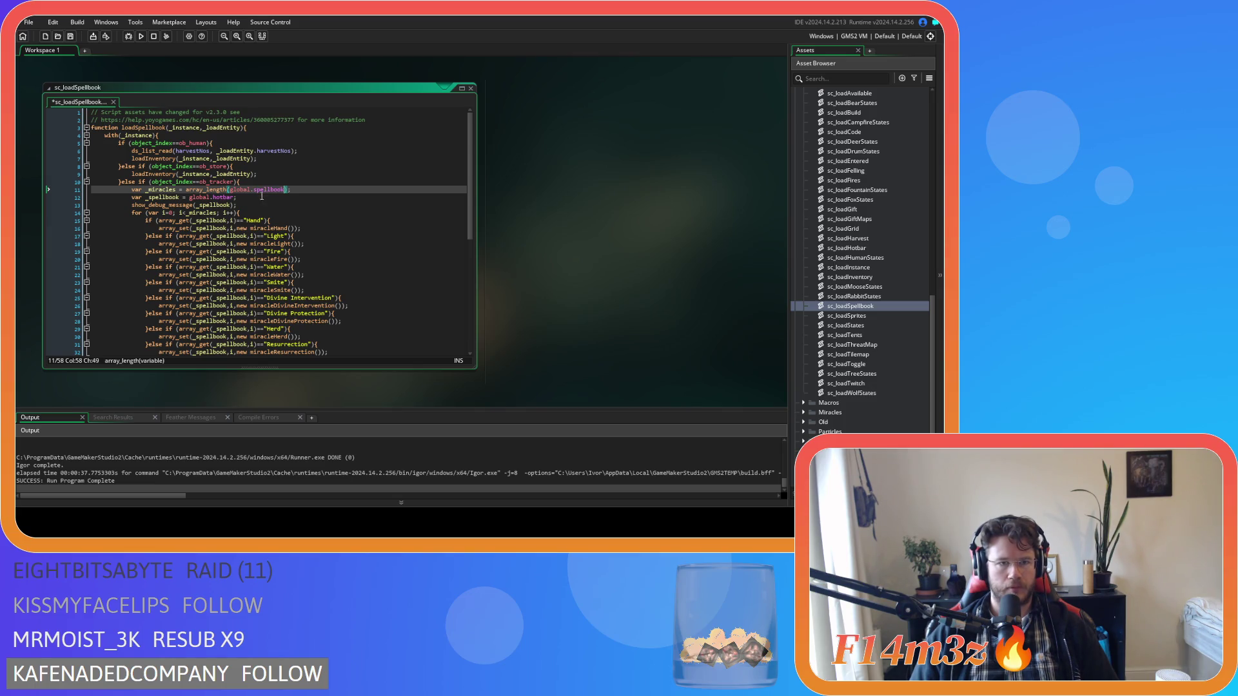
{"action": "double_click", "coordinate": [214, 197]}
{"action": "type", "text": "spellbook"}
{"action": "left_click", "coordinate": [325, 189]}
{"action": "key", "text": "ctrl+s"}
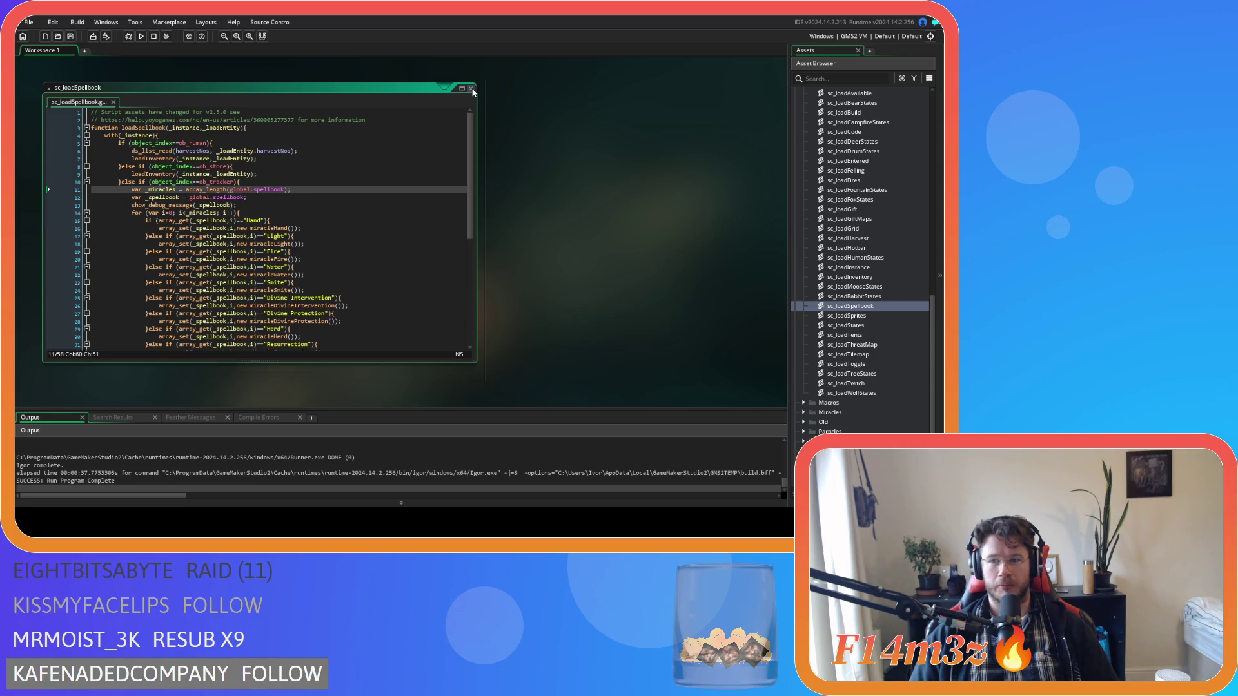
{"action": "left_click", "coordinate": [472, 89]}
{"action": "left_click", "coordinate": [851, 306]}
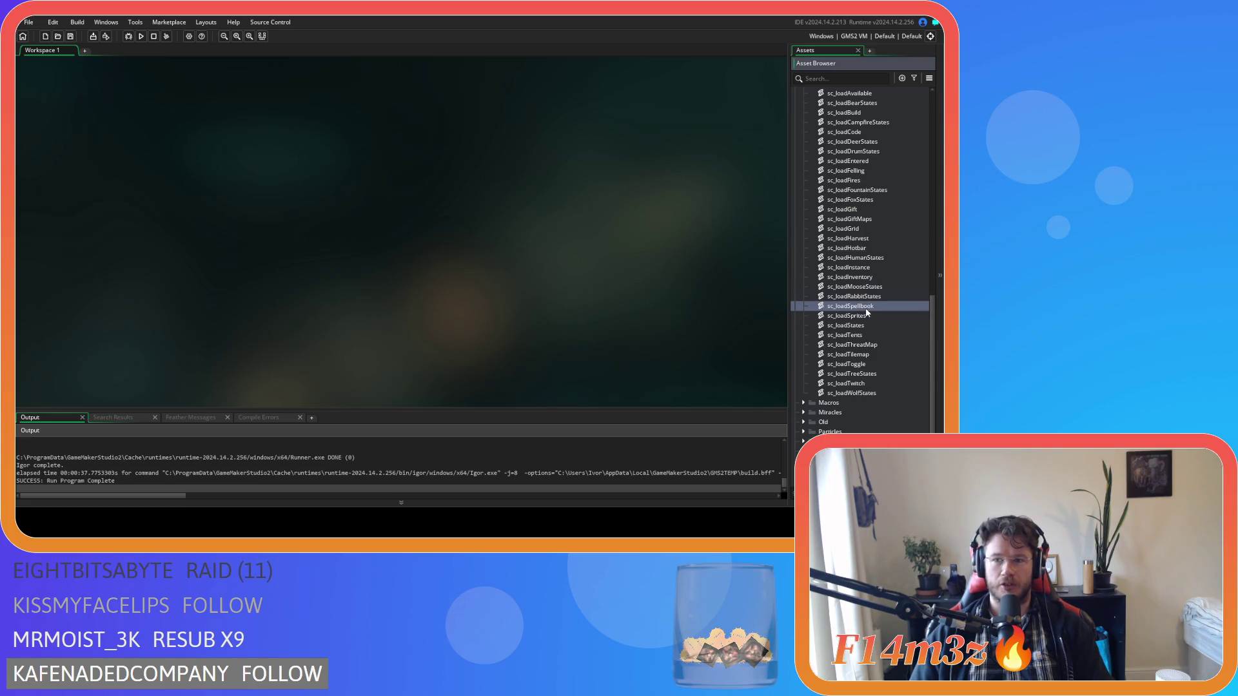
Delete the sc_loadSpellbook asset, then remove the show_debug_message line from sc_loadHotbar
{"action": "key", "text": "Delete"}
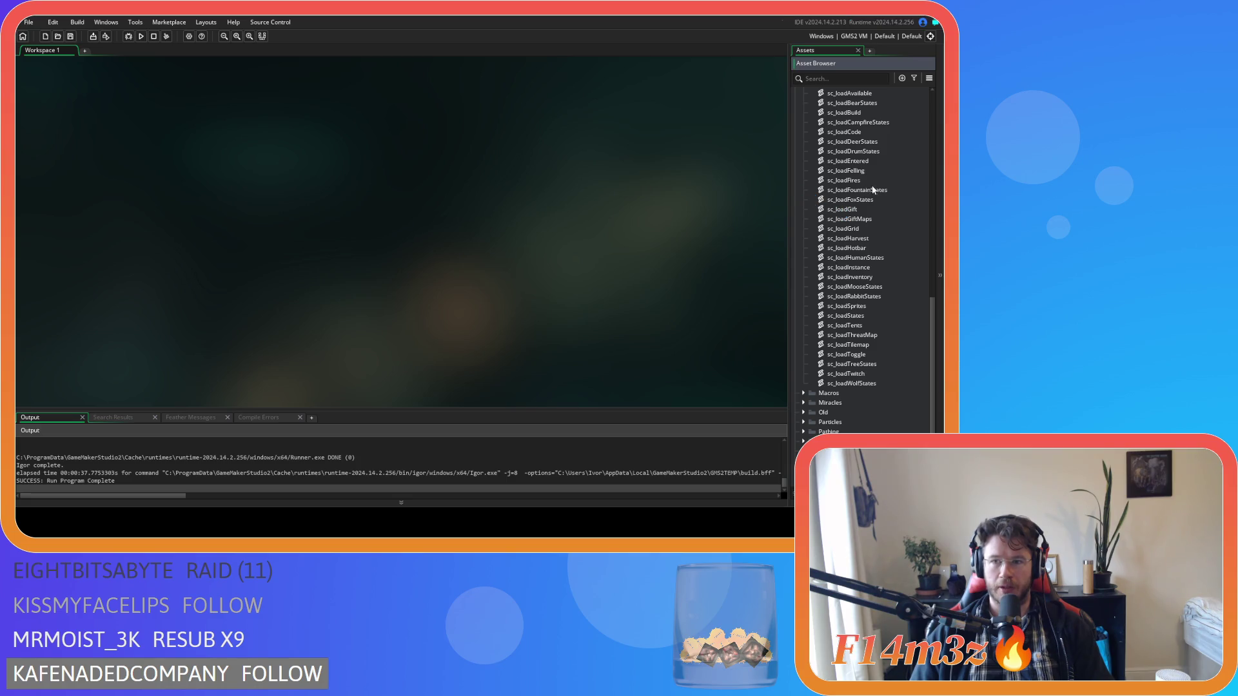
{"action": "scroll", "coordinate": [877, 192], "scroll_direction": "up", "scroll_amount": 1}
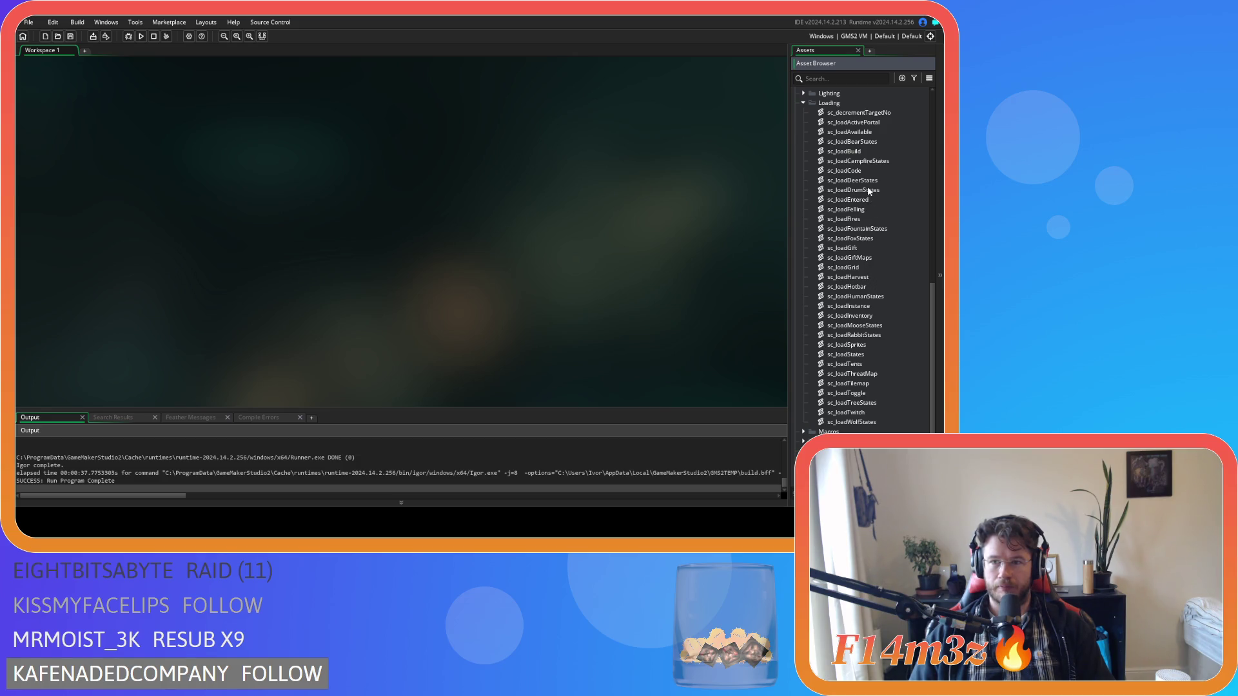
{"action": "double_click", "coordinate": [876, 286]}
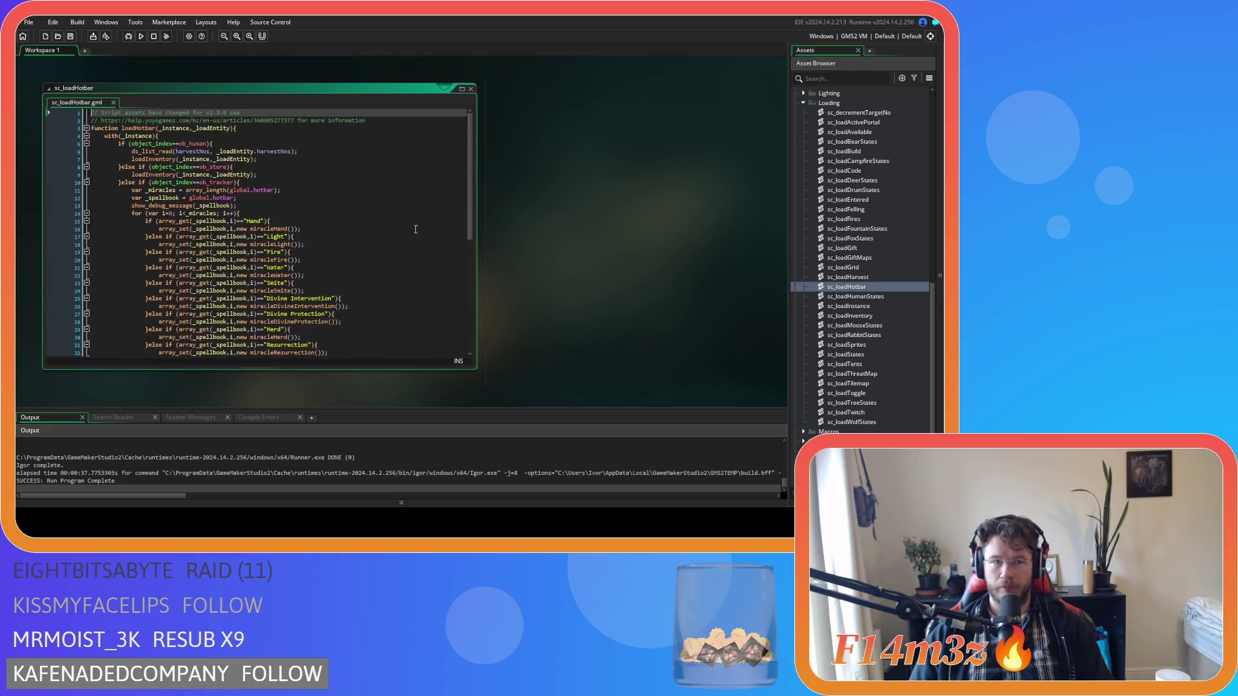
{"action": "scroll", "coordinate": [314, 213], "scroll_direction": "down", "scroll_amount": 5}
{"action": "left_click", "coordinate": [327, 334]}
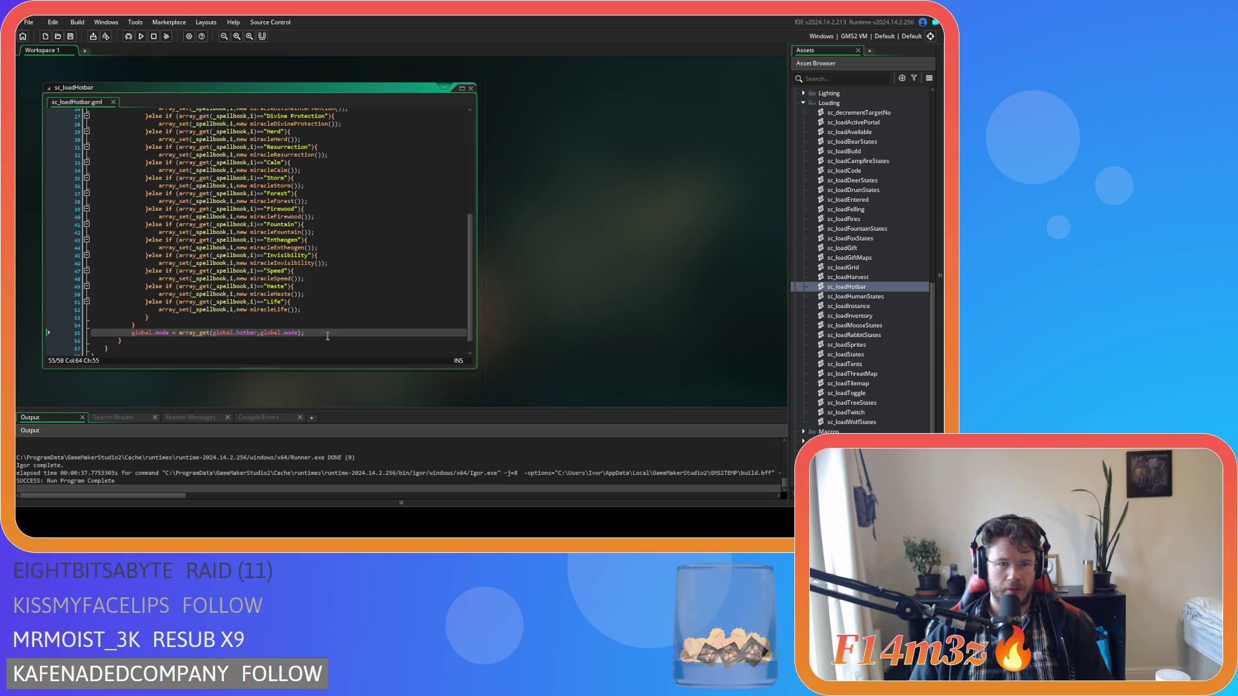
{"action": "scroll", "coordinate": [312, 328], "scroll_direction": "up", "scroll_amount": 9}
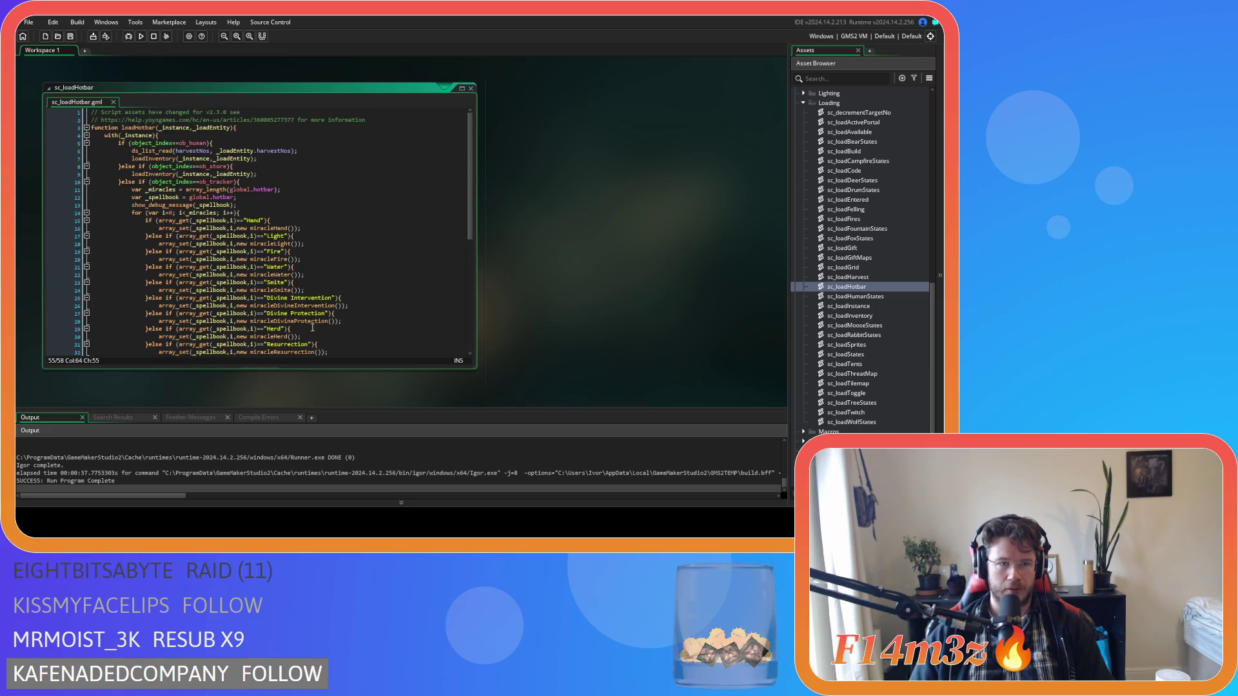
{"action": "left_click_drag", "start_coordinate": [237, 205], "coordinate": [25, 199]}
{"action": "key", "text": "BackSpace"}
{"action": "key", "text": "BackSpace"}
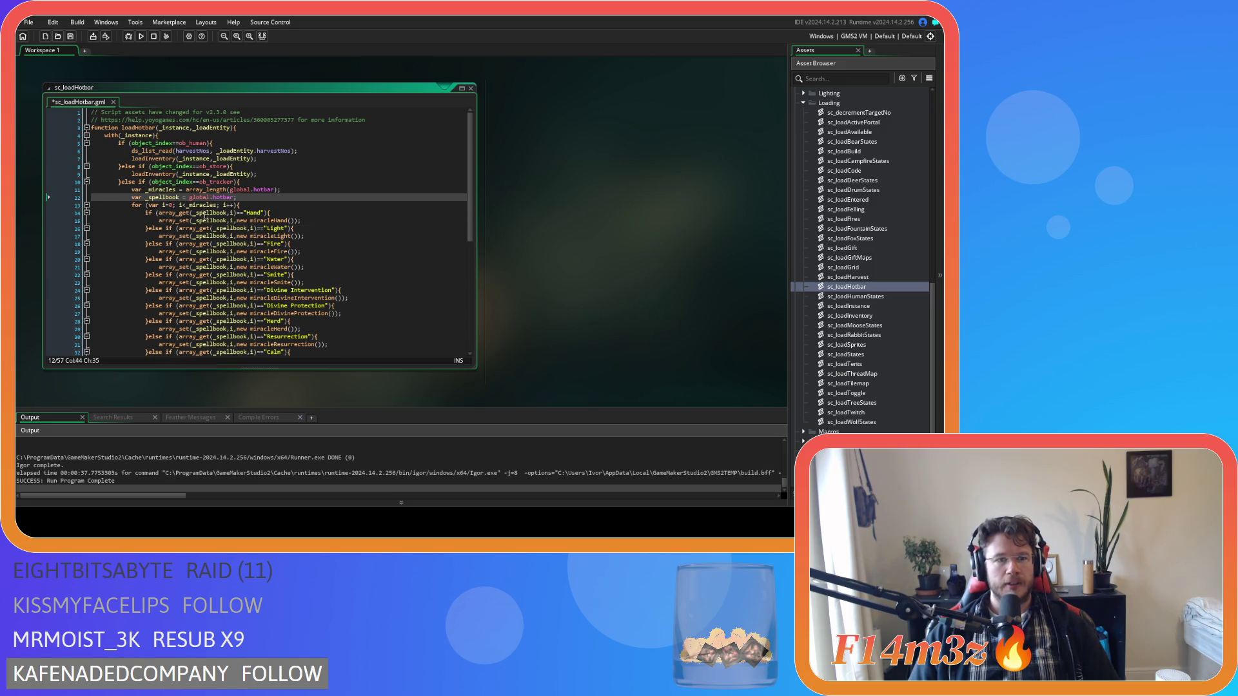
Copy the hotbar loading loop, label it //load hotbar, and paste a copy under a load-spellbook comment
{"action": "left_click_drag", "start_coordinate": [131, 189], "coordinate": [234, 229]}
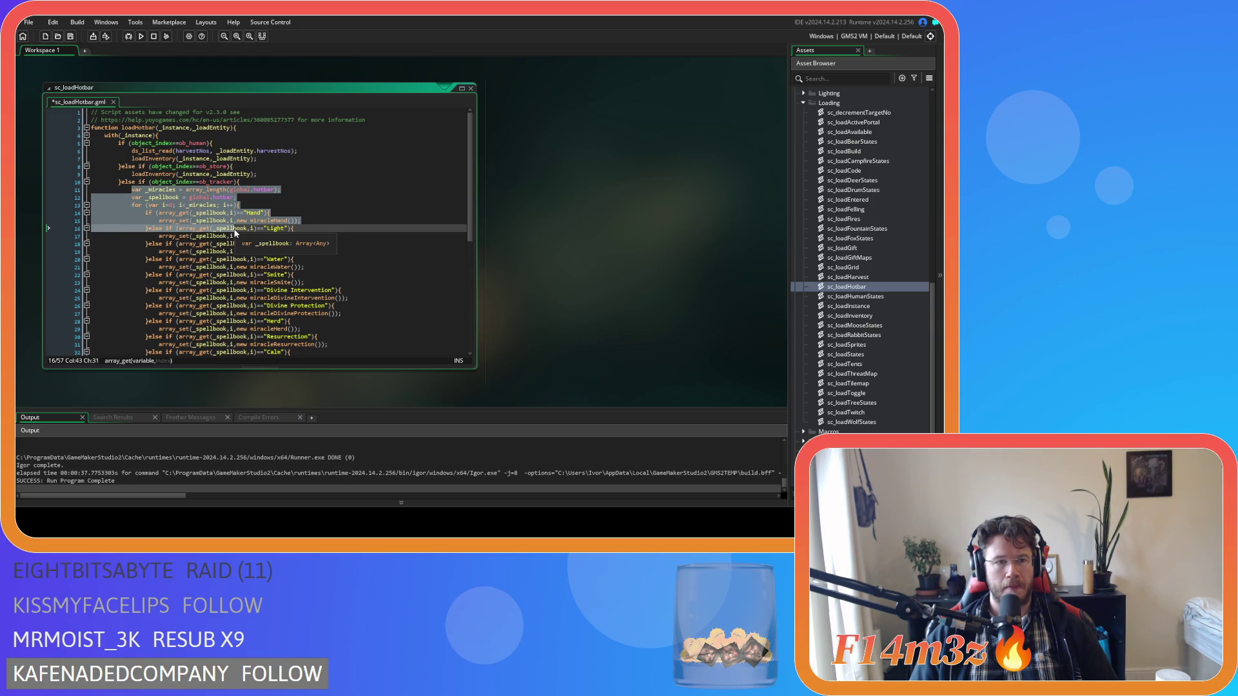
{"action": "mouse_move", "coordinate": [234, 232]}
{"action": "left_mouse_down"}
{"action": "mouse_move", "coordinate": [299, 268]}
{"action": "mouse_move", "coordinate": [325, 306]}
{"action": "left_mouse_up"}
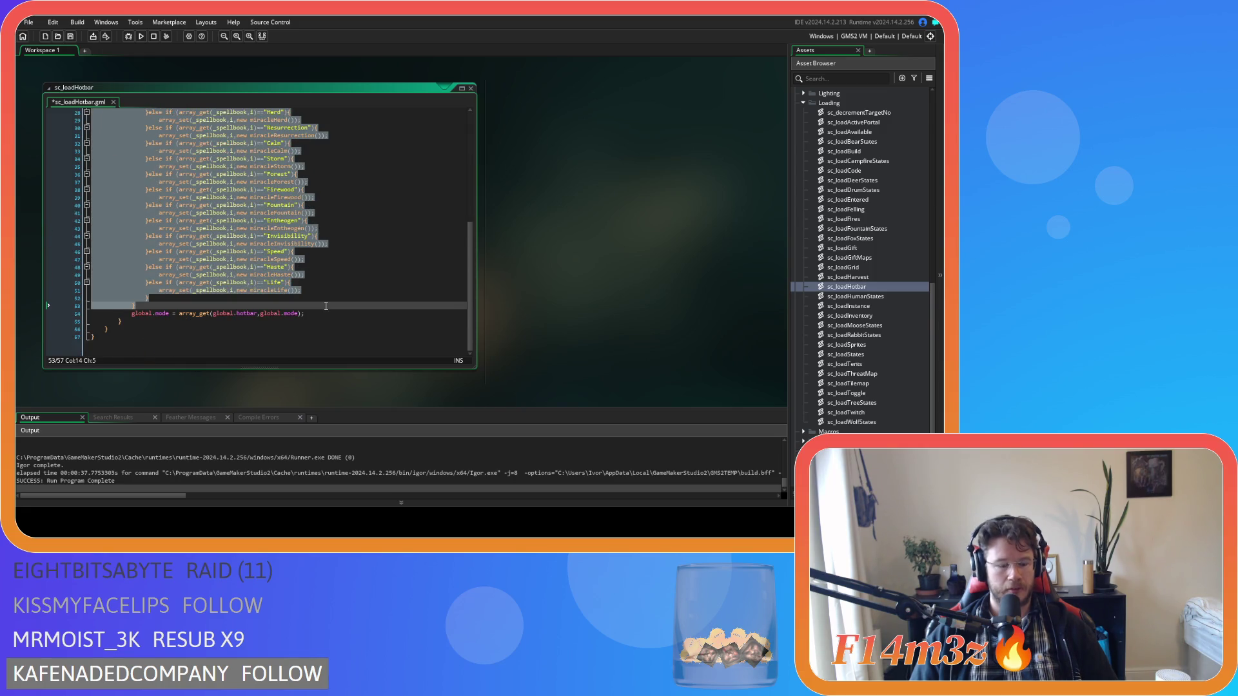
{"action": "scroll", "coordinate": [326, 305], "scroll_direction": "up", "scroll_amount": 9}
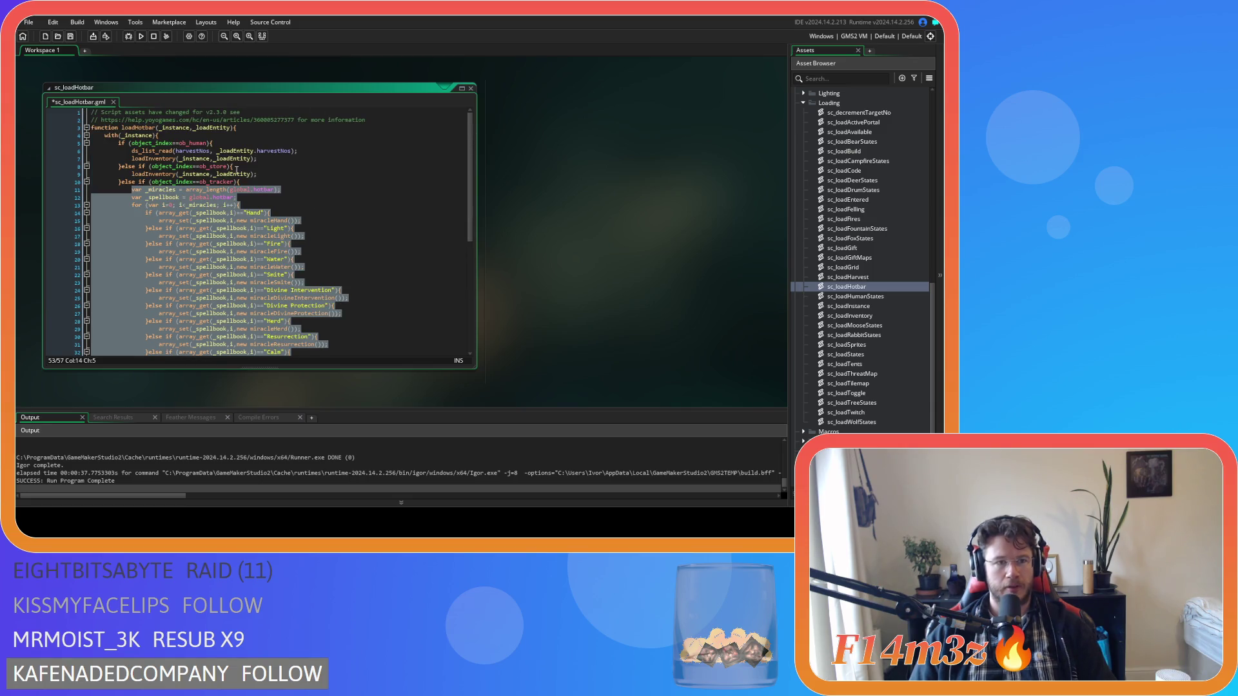
{"action": "left_click", "coordinate": [261, 181]}
{"action": "key", "text": "Return"}
{"action": "type", "text": "//"}
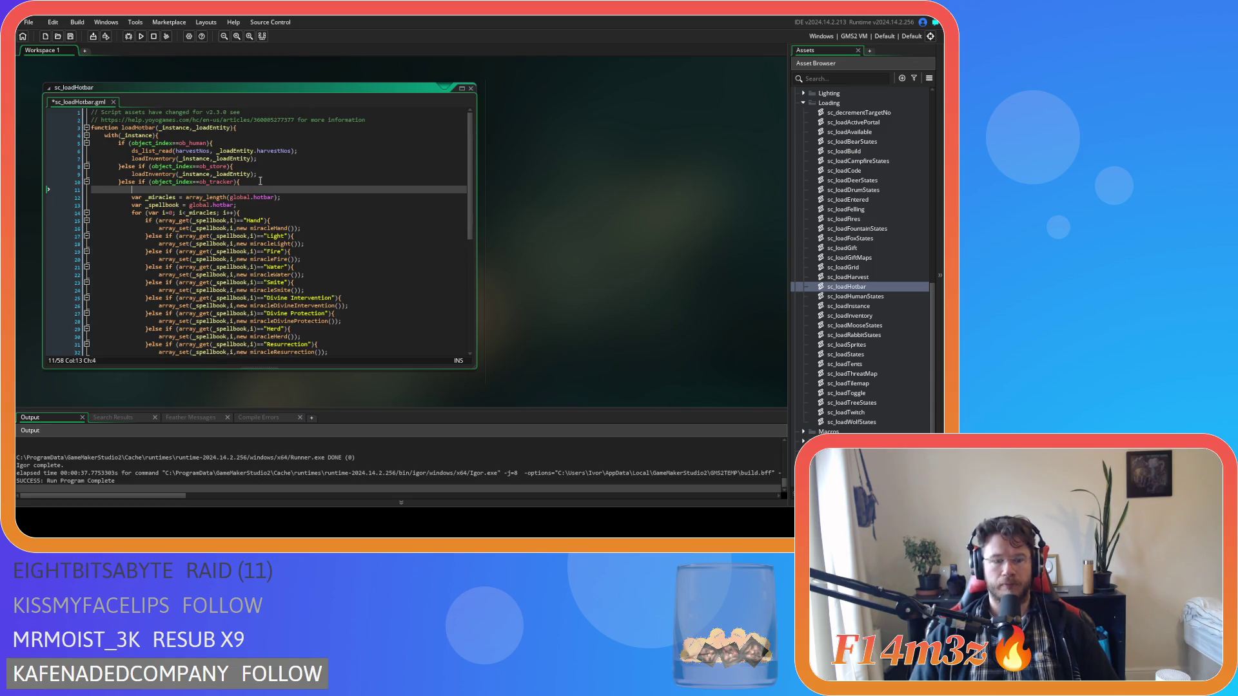
{"action": "type", "text": "load "}
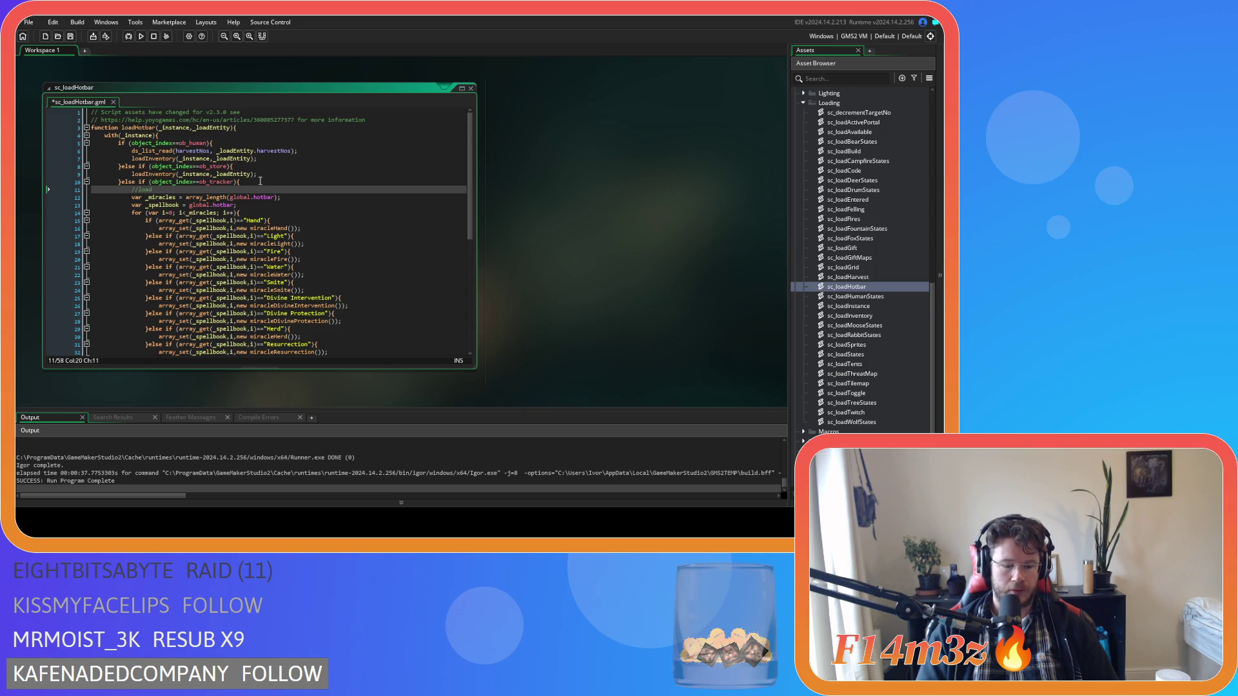
{"action": "type", "text": "hotbar"}
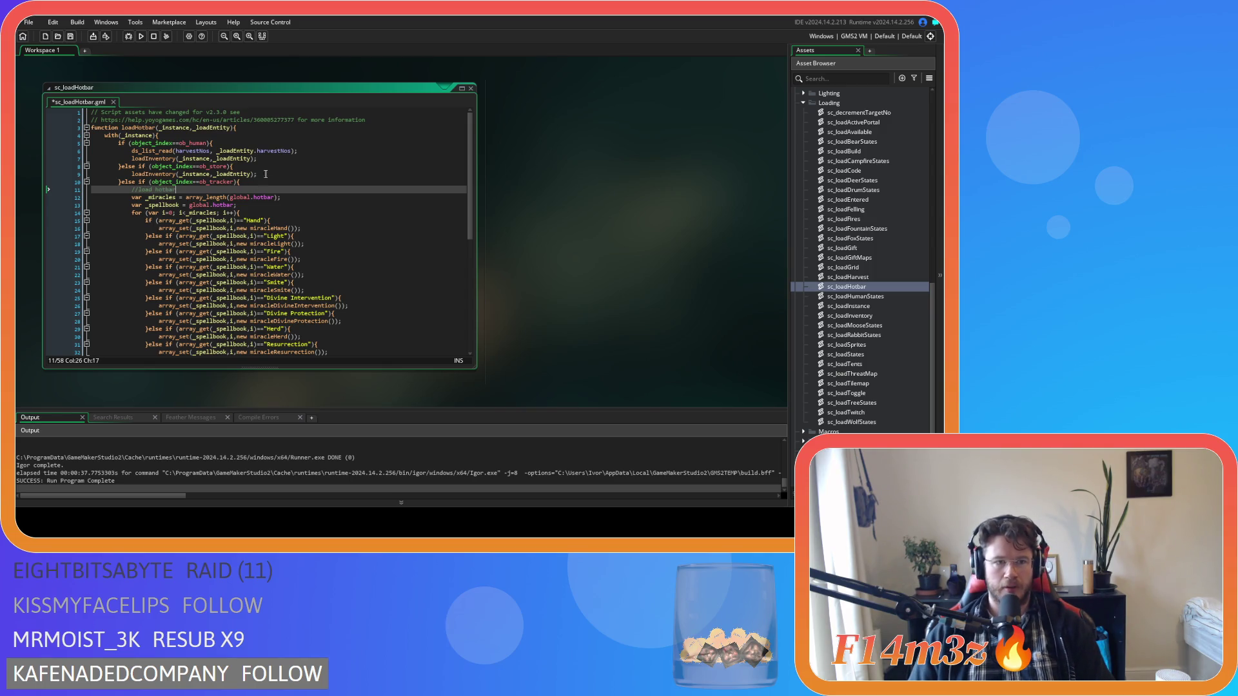
{"action": "left_click", "coordinate": [262, 184]}
{"action": "key", "text": "Return"}
{"action": "type", "text": "//"}
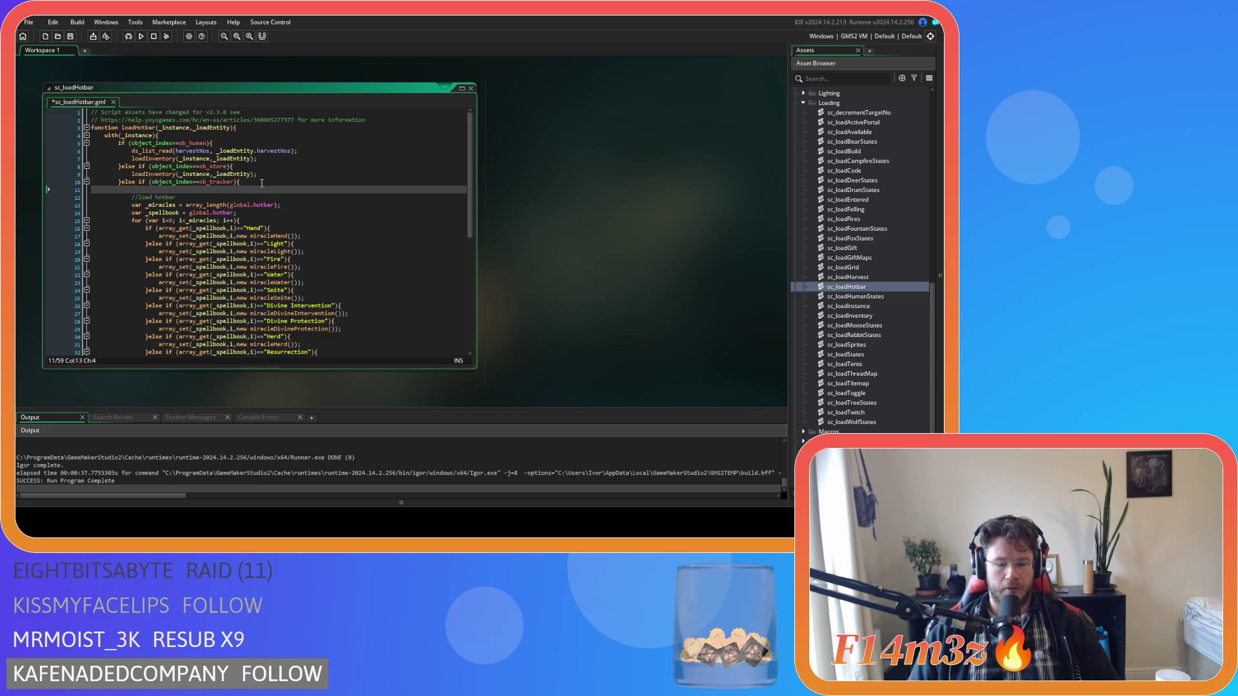
{"action": "type", "text": "load"}
{"action": "type", "text": "llbook"}
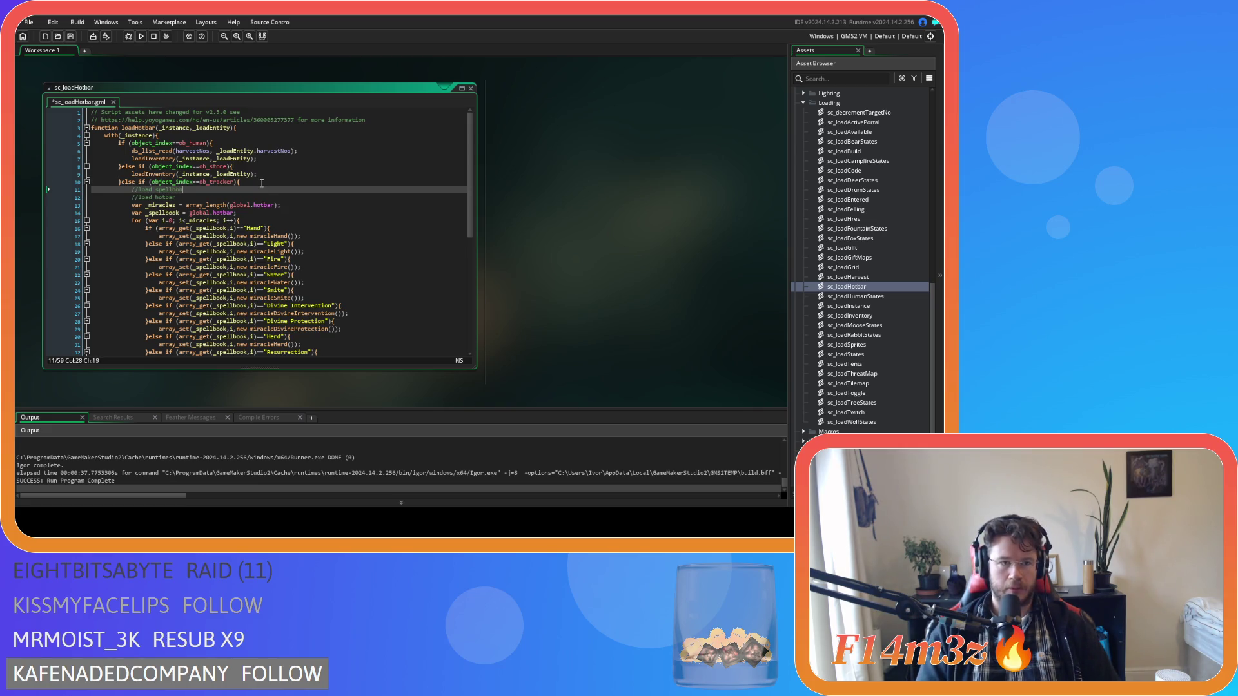
{"action": "key", "text": "ctrl+v"}
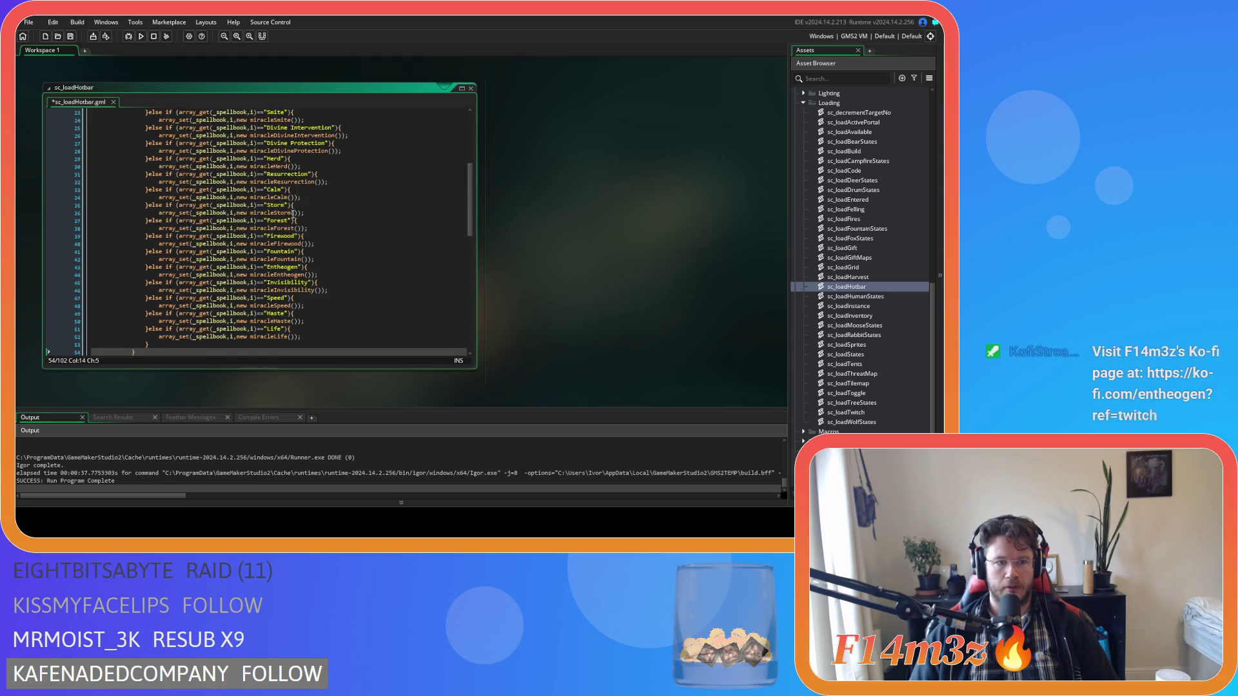
In the pasted loop, change both hotbar references to spellbook and save sc_loadHotbar
{"action": "scroll", "coordinate": [299, 217], "scroll_direction": "up", "scroll_amount": 7}
{"action": "double_click", "coordinate": [264, 197]}
{"action": "scroll", "coordinate": [289, 211], "scroll_direction": "down", "scroll_amount": 5}
{"action": "scroll", "coordinate": [290, 211], "scroll_direction": "up", "scroll_amount": 5}
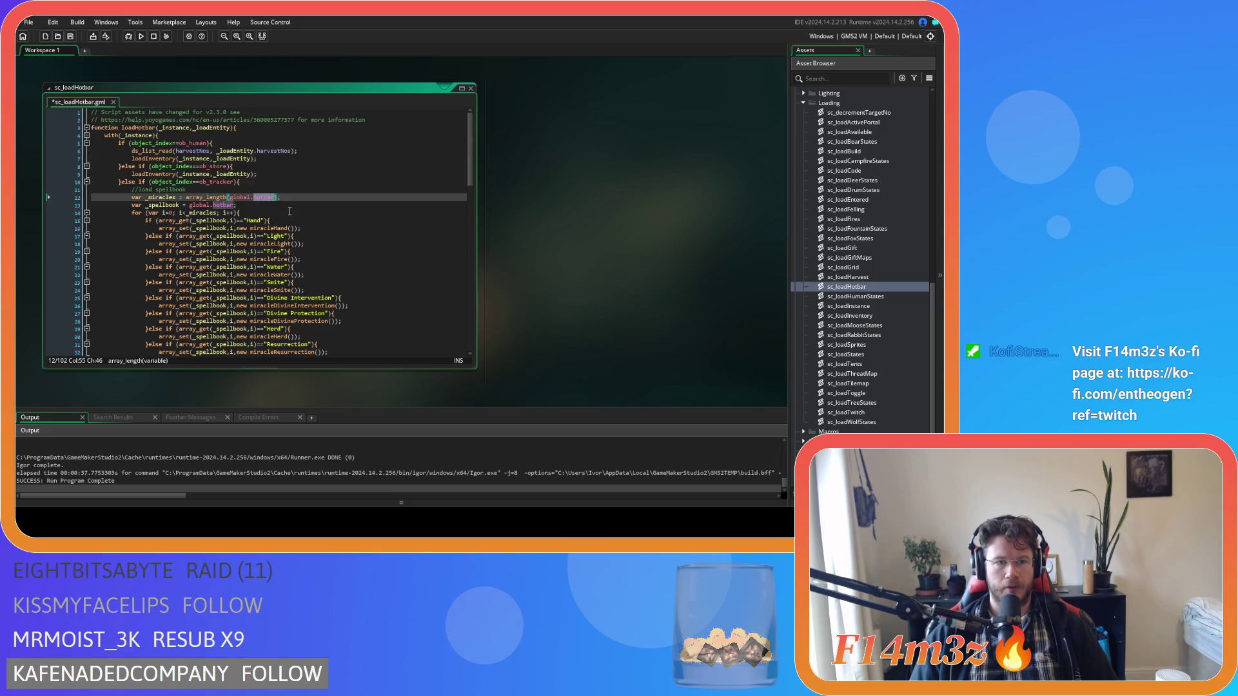
{"action": "type", "text": "spellbook"}
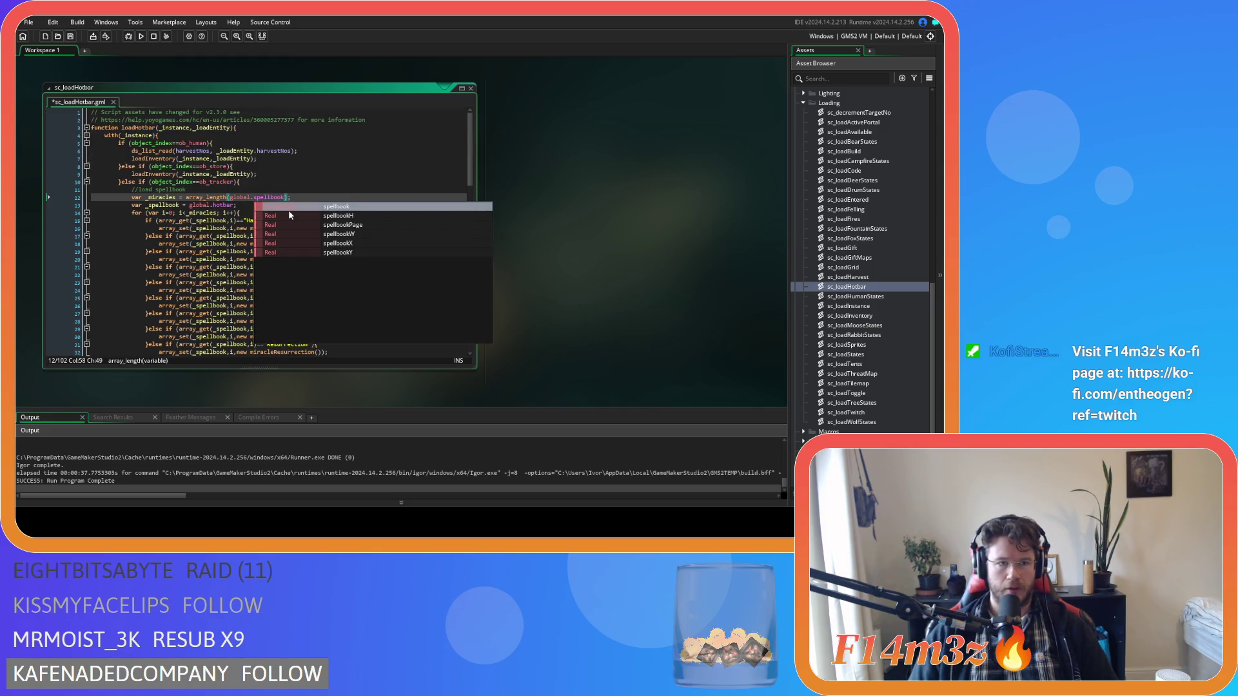
{"action": "double_click", "coordinate": [270, 198]}
{"action": "key", "text": "ctrl+c"}
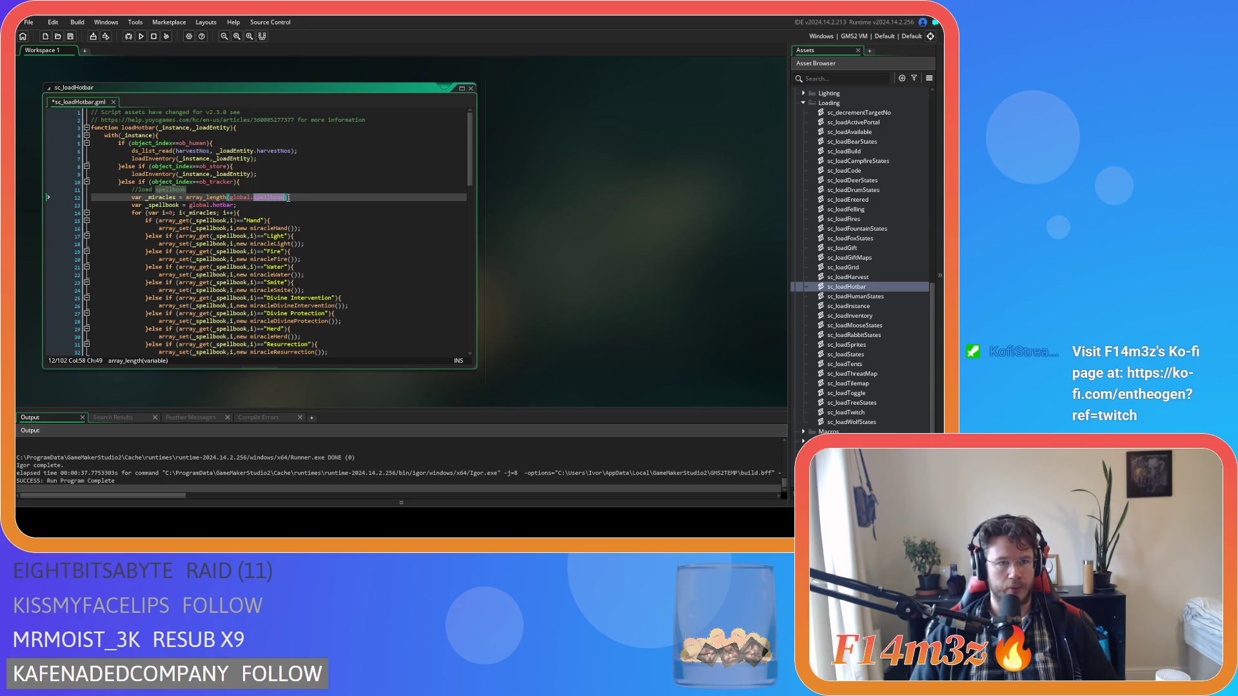
{"action": "double_click", "coordinate": [214, 205]}
{"action": "key", "text": "ctrl+v"}
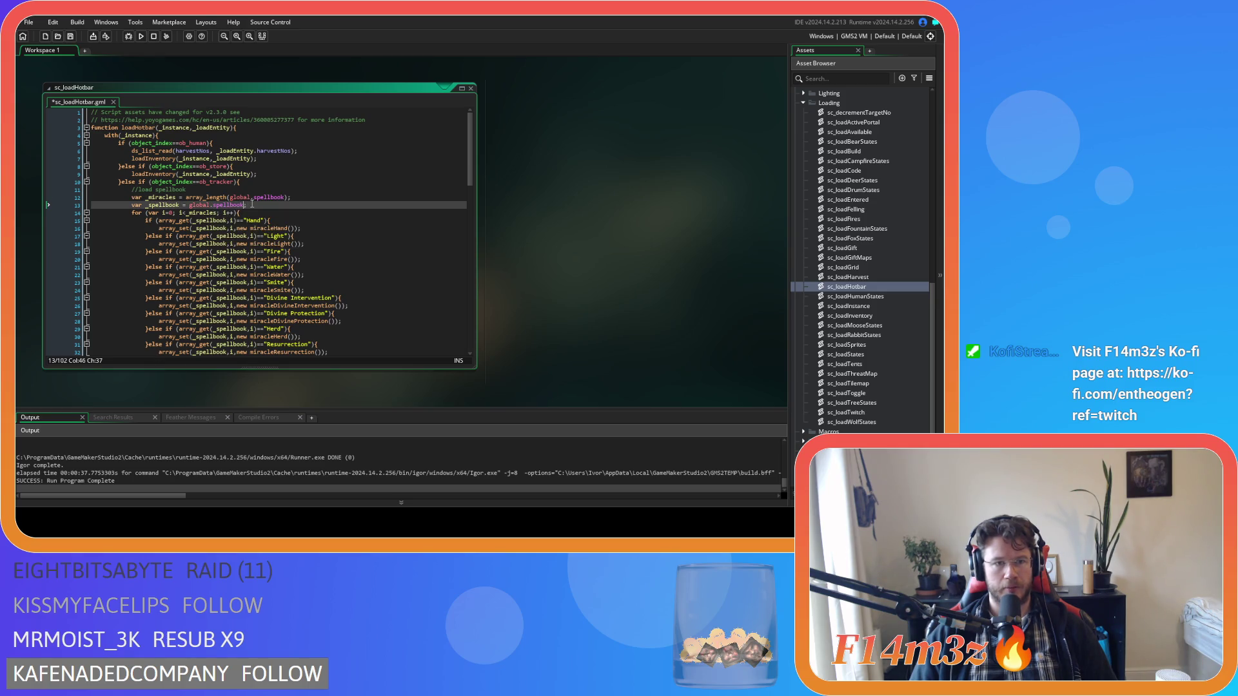
{"action": "key", "text": "ctrl+s"}
{"action": "scroll", "coordinate": [277, 206], "scroll_direction": "down", "scroll_amount": 2}
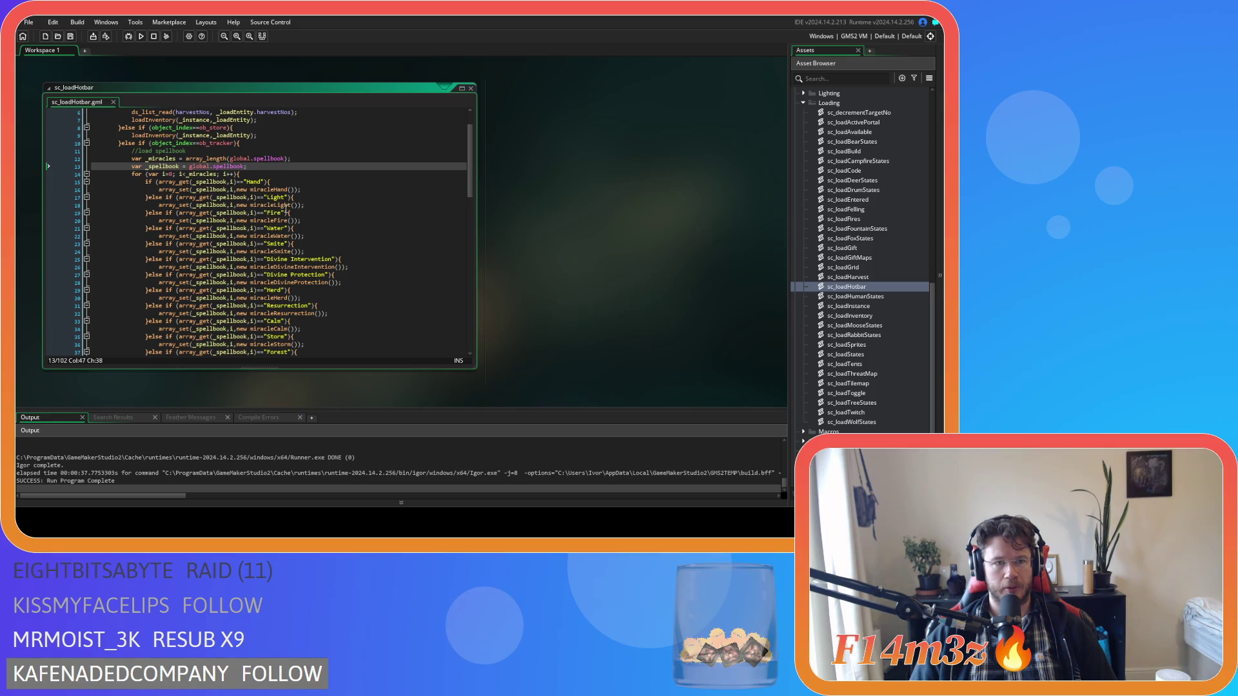
{"action": "left_click", "coordinate": [256, 176]}
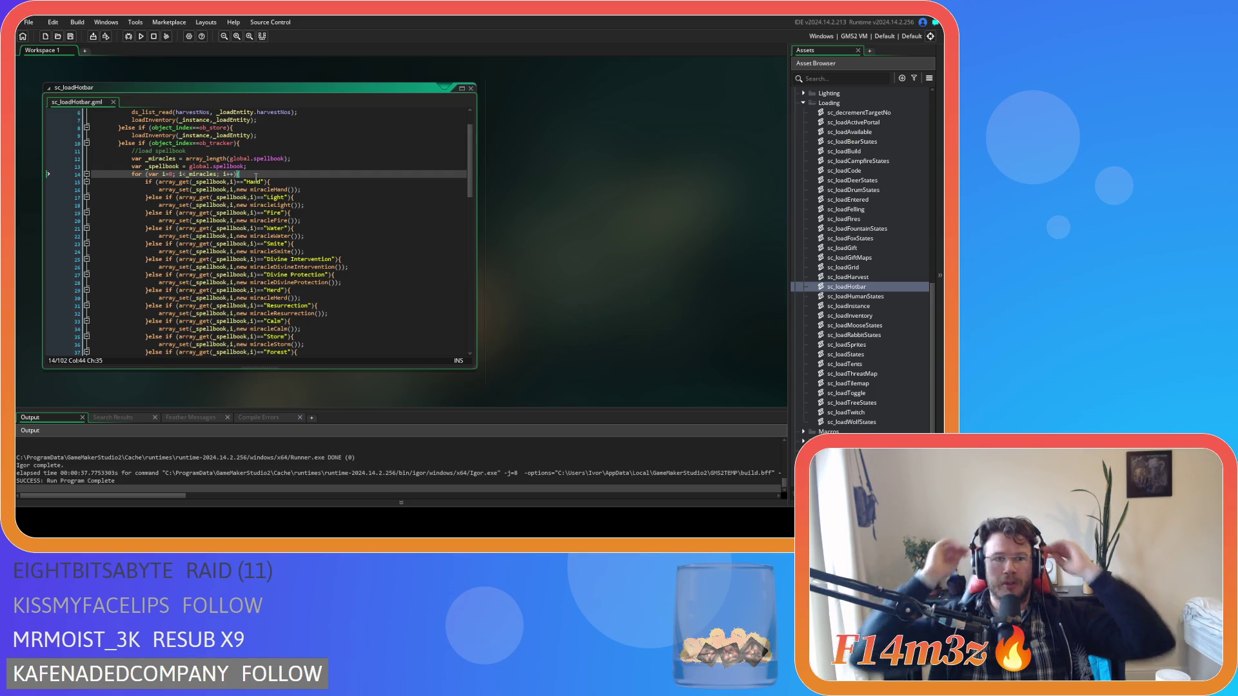
{"action": "left_click", "coordinate": [335, 187]}
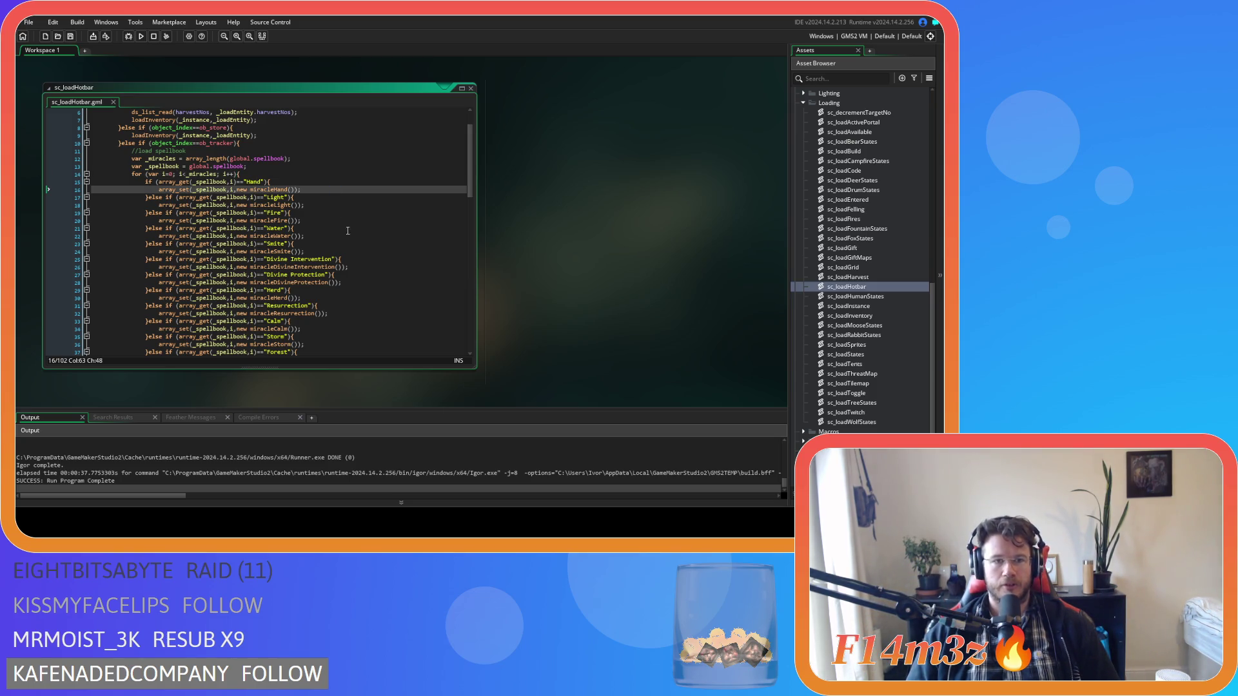
{"action": "scroll", "coordinate": [348, 232], "scroll_direction": "down", "scroll_amount": 3}
{"action": "scroll", "coordinate": [355, 256], "scroll_direction": "down", "scroll_amount": 7}
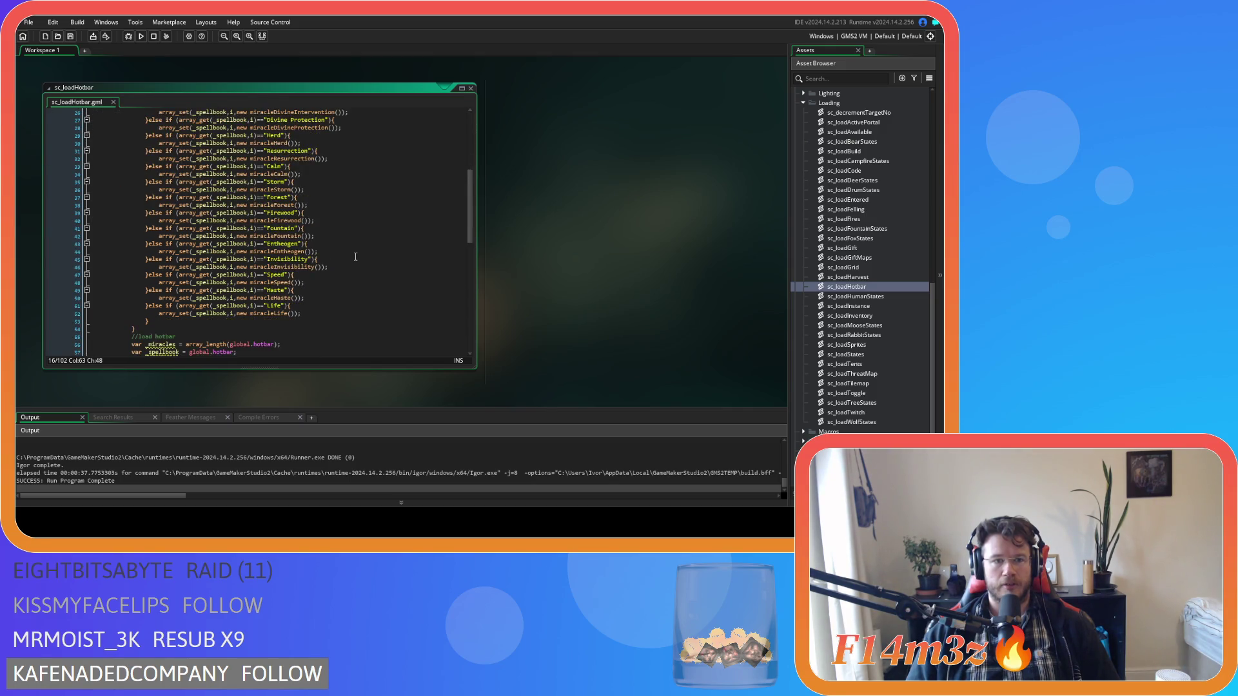
{"action": "left_click", "coordinate": [352, 266]}
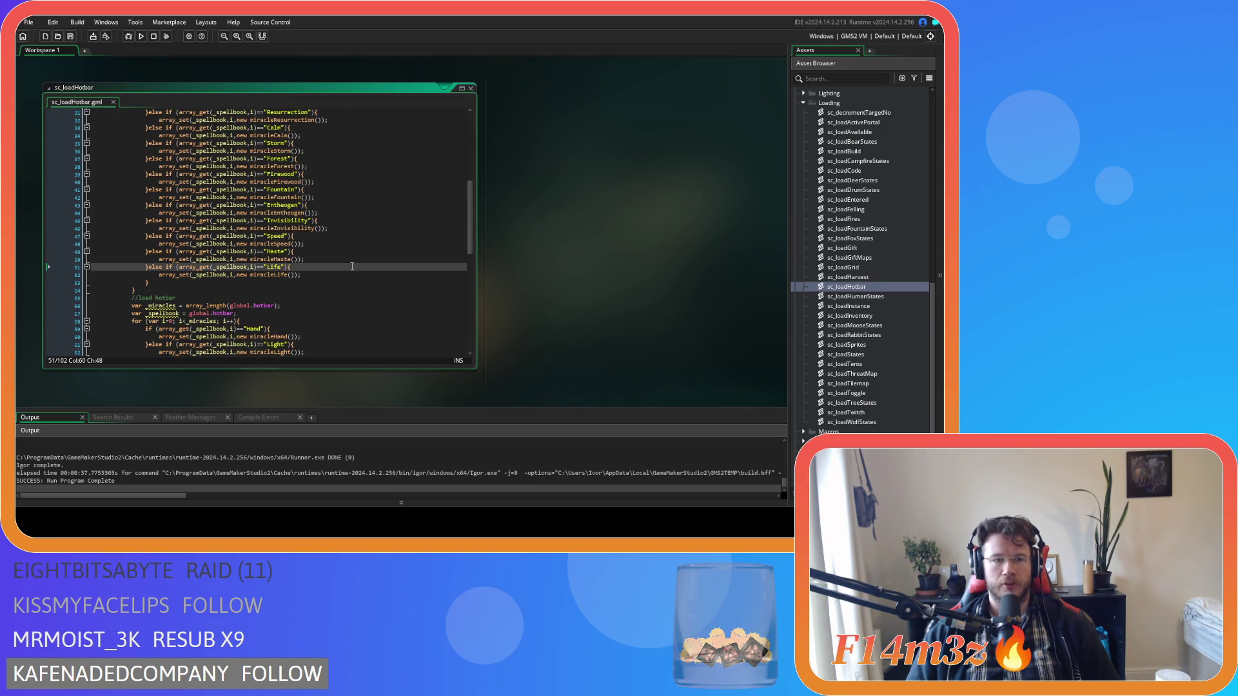
{"action": "scroll", "coordinate": [352, 267], "scroll_direction": "up", "scroll_amount": 3}
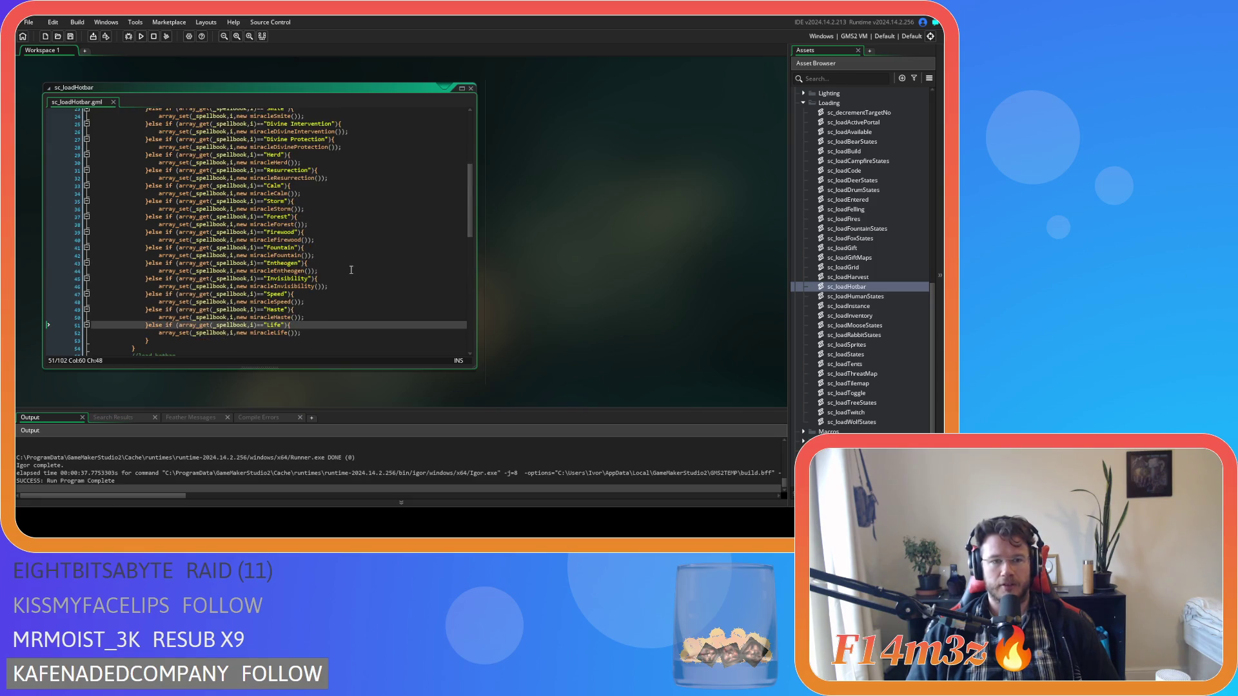
{"action": "scroll", "coordinate": [351, 270], "scroll_direction": "down", "scroll_amount": 2}
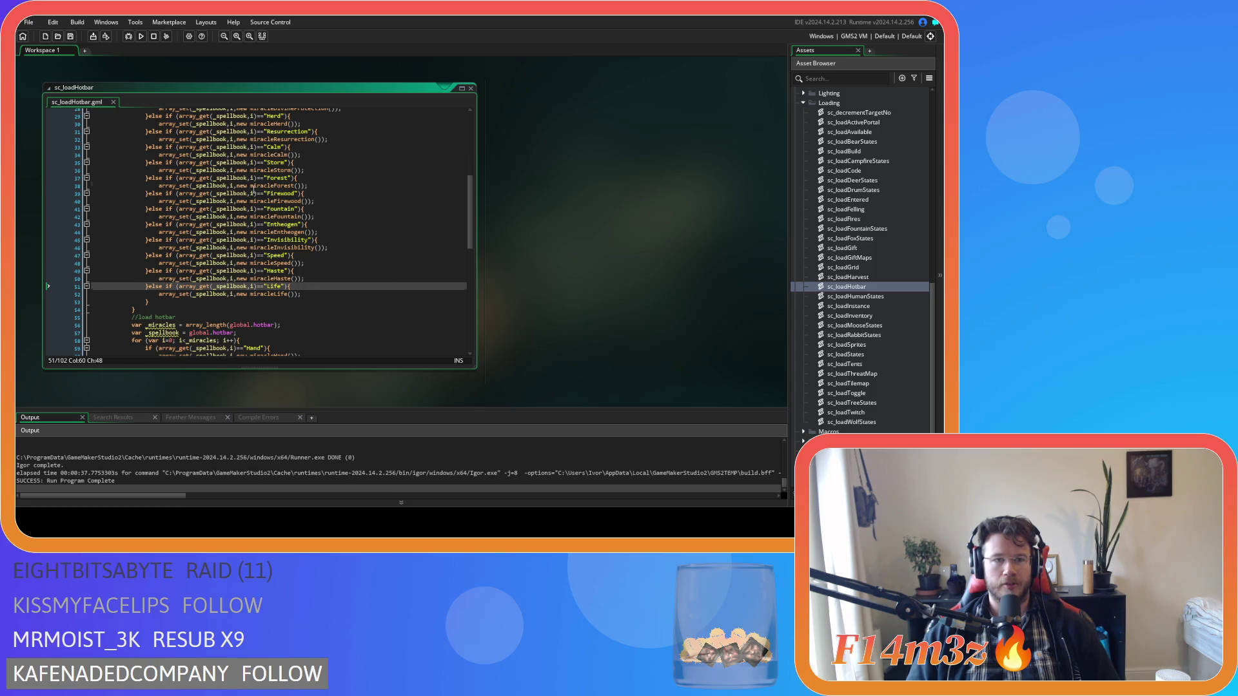
{"action": "left_click_drag", "start_coordinate": [251, 187], "coordinate": [319, 201]}
{"action": "left_click", "coordinate": [342, 237]}
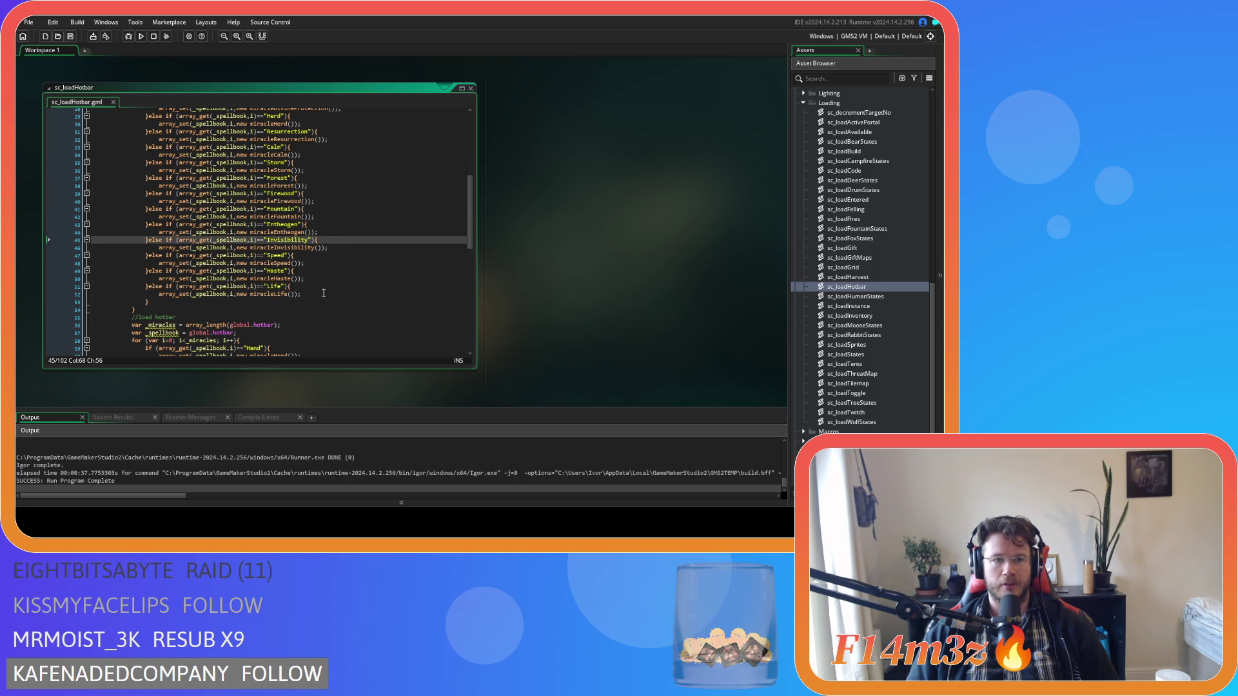
{"action": "scroll", "coordinate": [261, 185], "scroll_direction": "up", "scroll_amount": 3}
{"action": "left_click_drag", "start_coordinate": [265, 189], "coordinate": [318, 189]}
{"action": "left_click", "coordinate": [336, 197]}
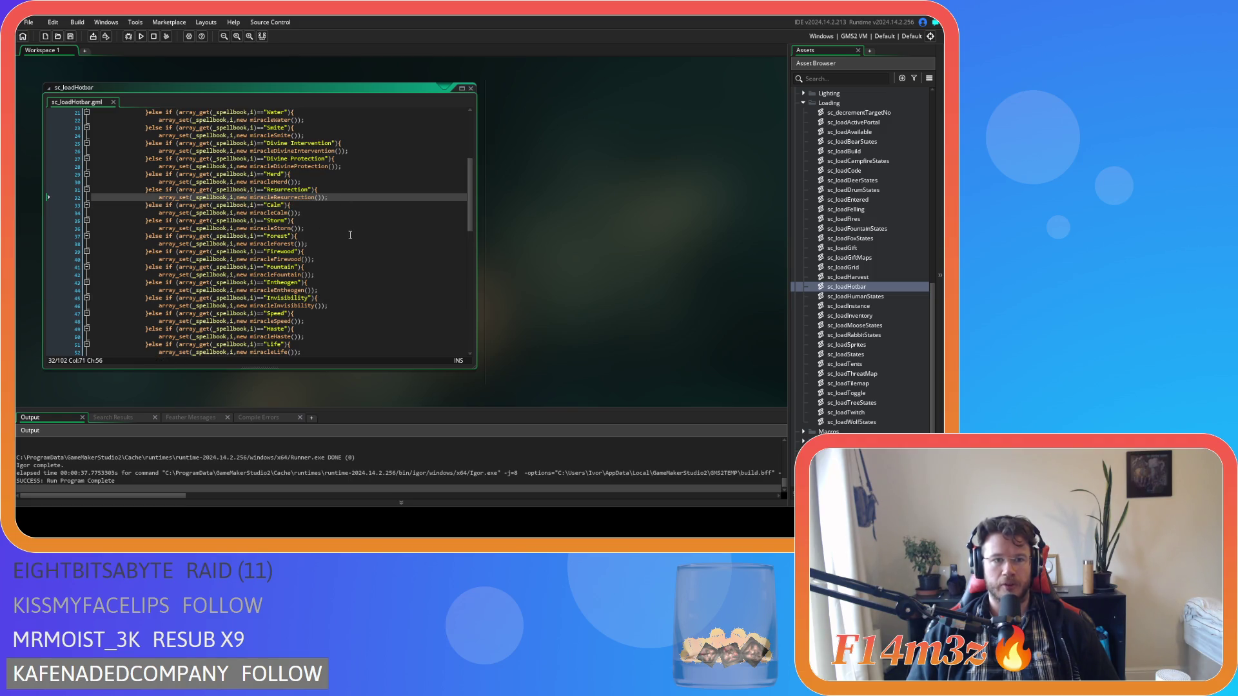
{"action": "scroll", "coordinate": [352, 250], "scroll_direction": "up", "scroll_amount": 4}
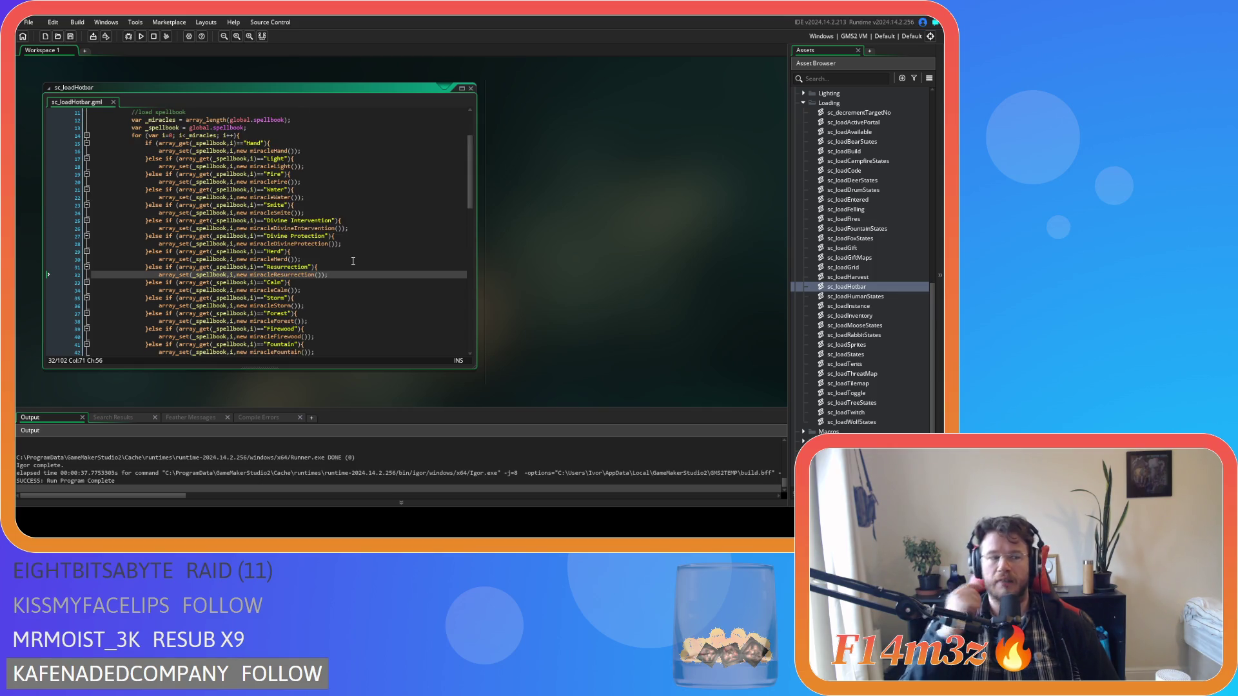
{"action": "left_click", "coordinate": [345, 205]}
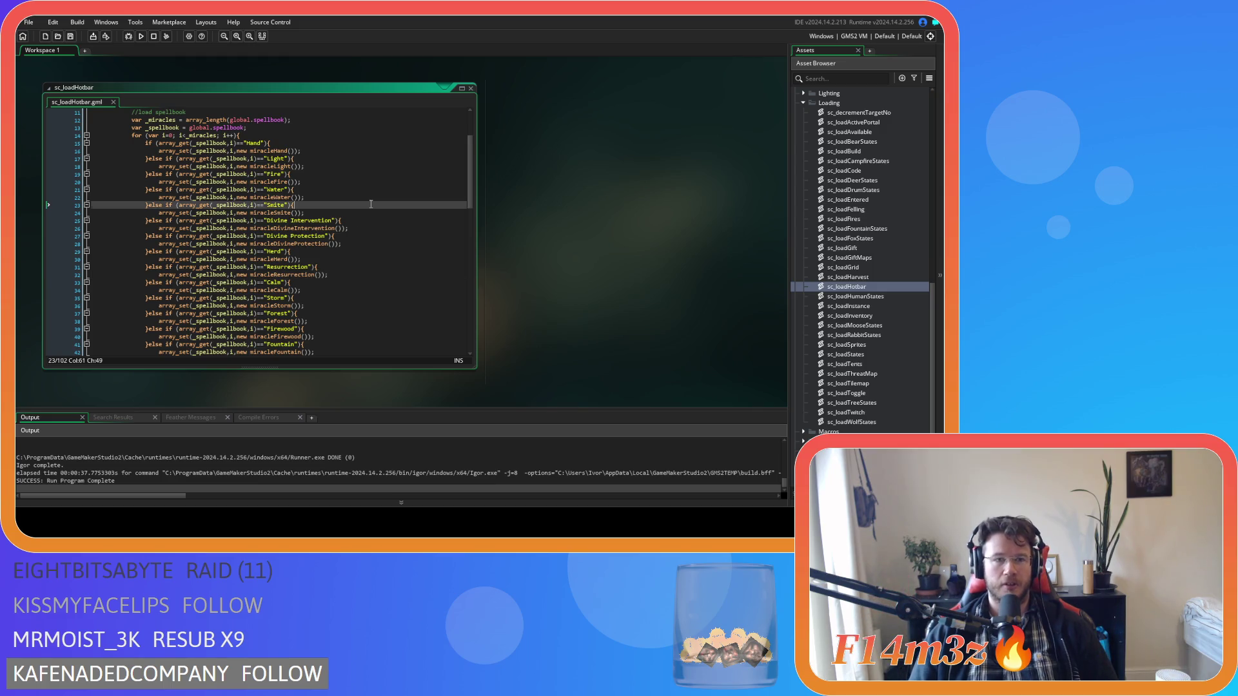
{"action": "scroll", "coordinate": [345, 200], "scroll_direction": "down", "scroll_amount": 1}
{"action": "scroll", "coordinate": [348, 205], "scroll_direction": "down", "scroll_amount": 3}
{"action": "scroll", "coordinate": [348, 206], "scroll_direction": "up", "scroll_amount": 4}
{"action": "scroll", "coordinate": [353, 218], "scroll_direction": "up", "scroll_amount": 4}
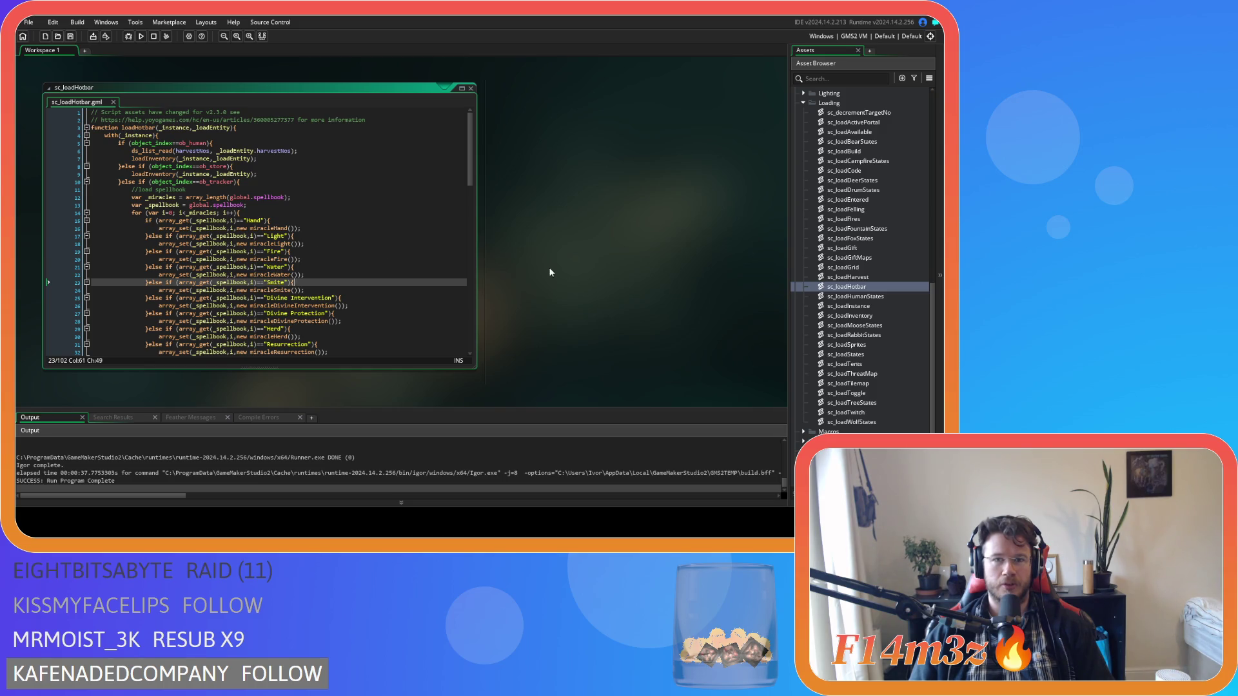
{"action": "scroll", "coordinate": [574, 270], "scroll_direction": "up", "scroll_amount": 3}
{"action": "scroll", "coordinate": [574, 271], "scroll_direction": "down", "scroll_amount": 4}
{"action": "scroll", "coordinate": [855, 285], "scroll_direction": "up", "scroll_amount": 10}
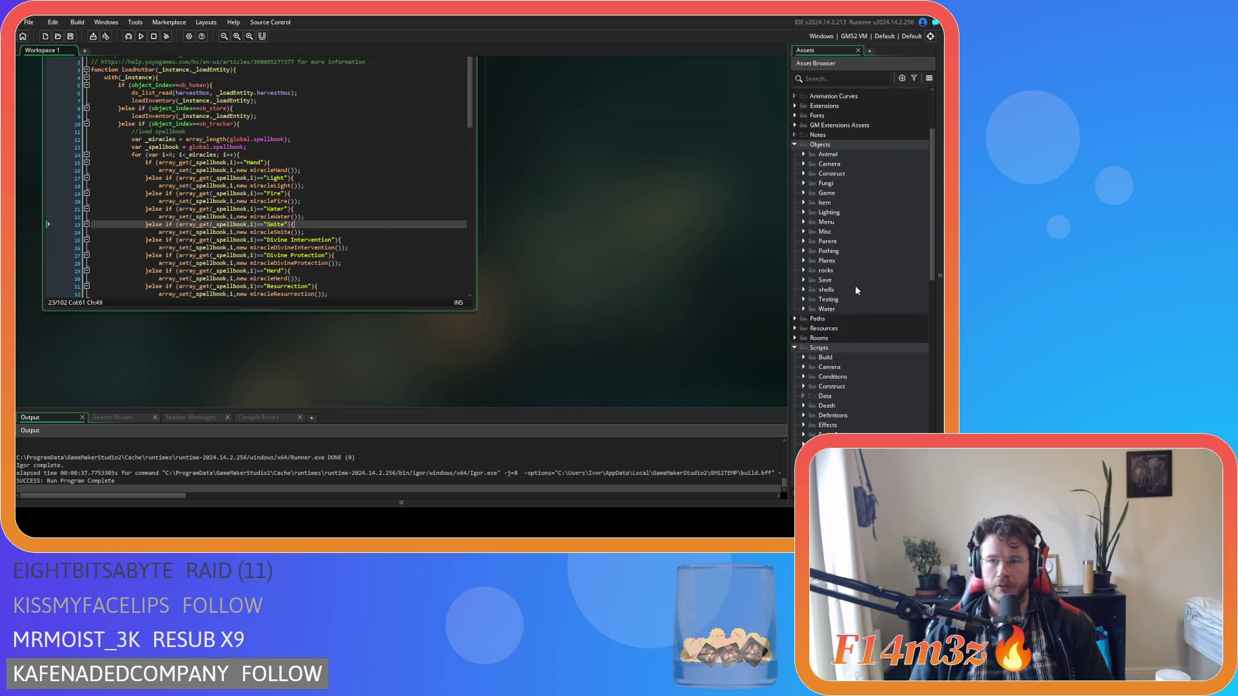
Build and run Entheogen with F5, then switch to the running game window
{"action": "scroll", "coordinate": [855, 288], "scroll_direction": "up", "scroll_amount": 4}
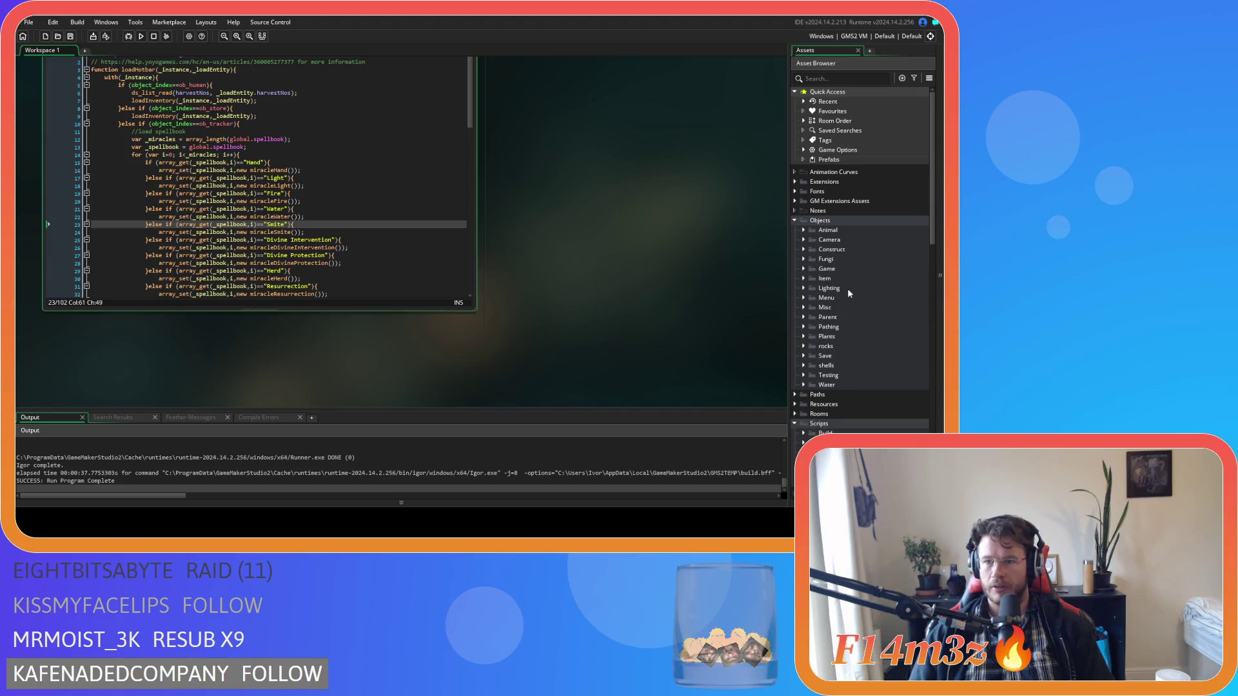
{"action": "left_click", "coordinate": [803, 269]}
{"action": "left_click", "coordinate": [804, 269]}
{"action": "scroll", "coordinate": [810, 284], "scroll_direction": "down", "scroll_amount": 6}
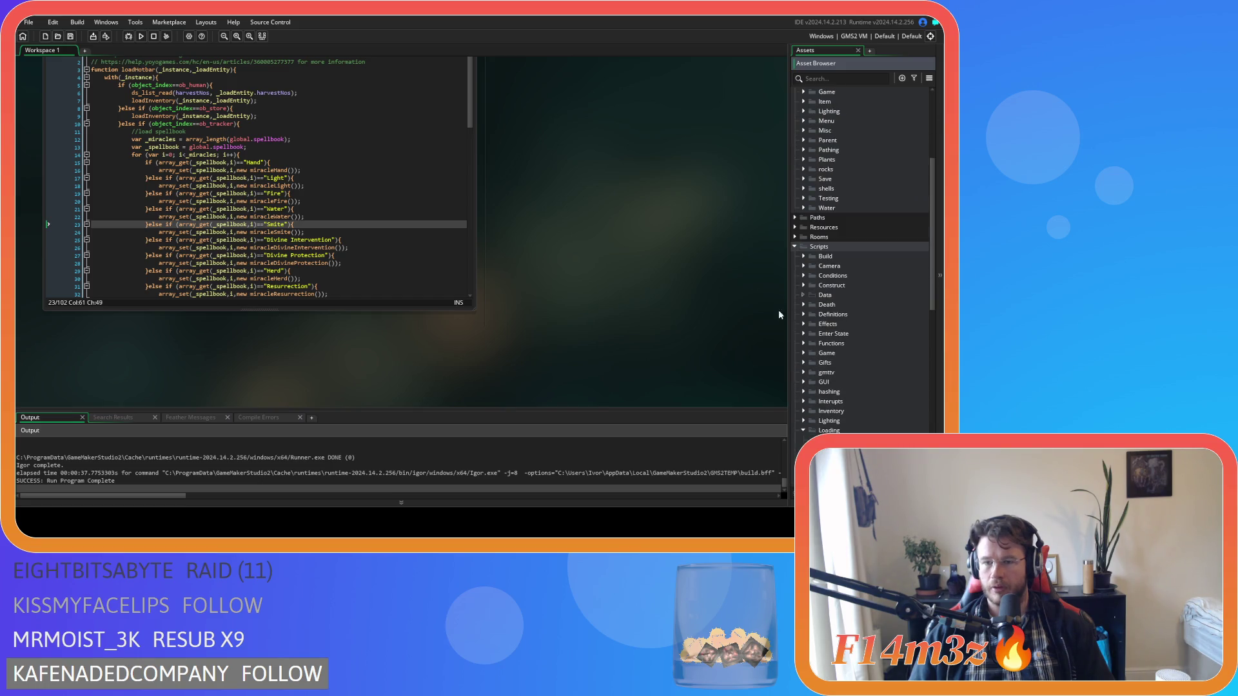
{"action": "key", "text": "F5"}
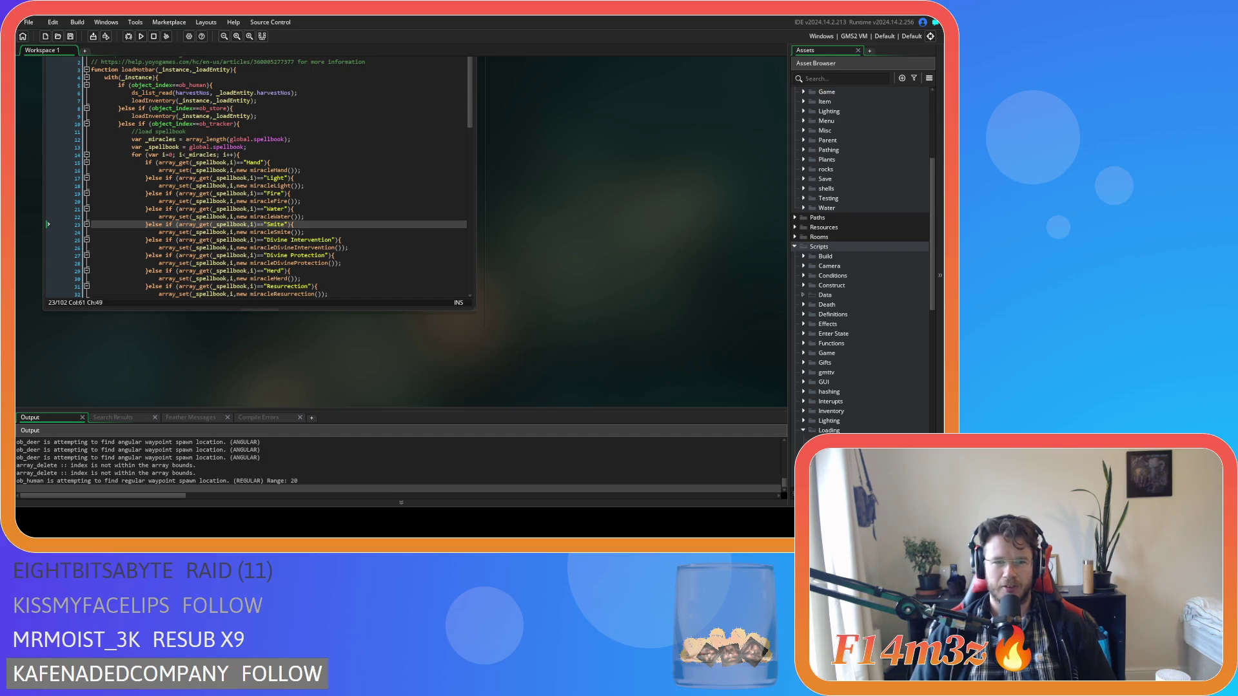
{"action": "key", "text": "alt+Tab"}
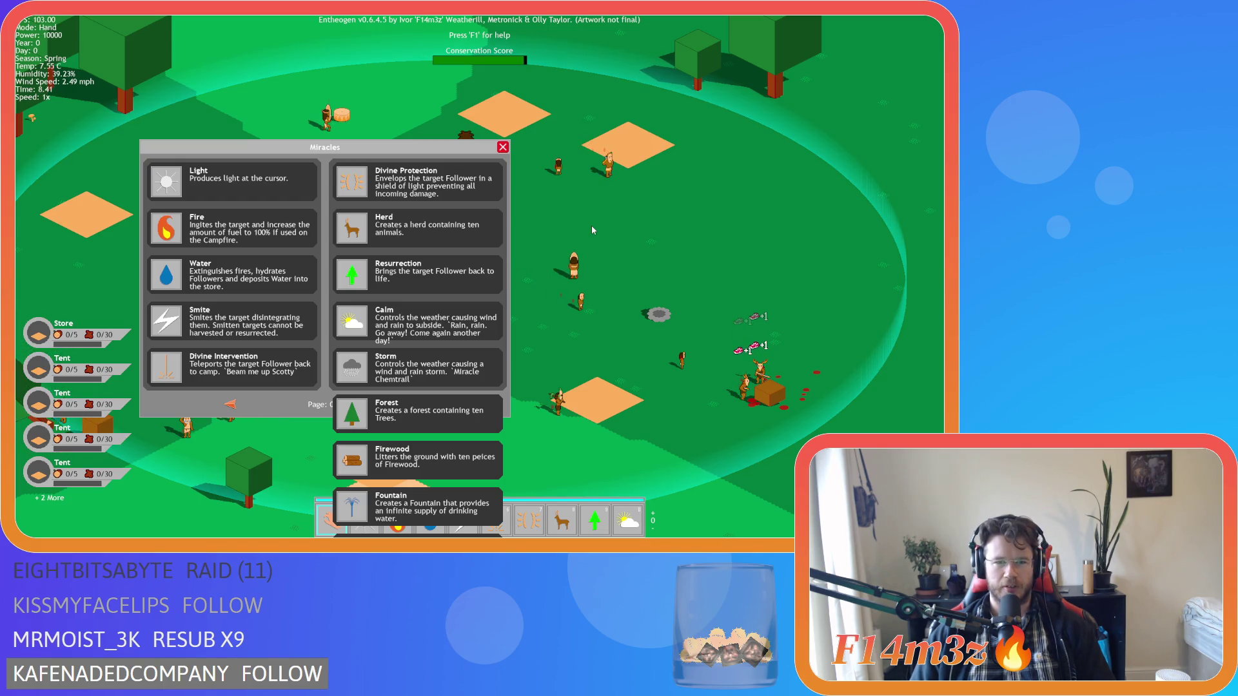
Quicksave with F5 and quickload with F9, then close the Miracles window and quit the game
{"action": "key", "text": "F5"}
{"action": "key", "text": "F9"}
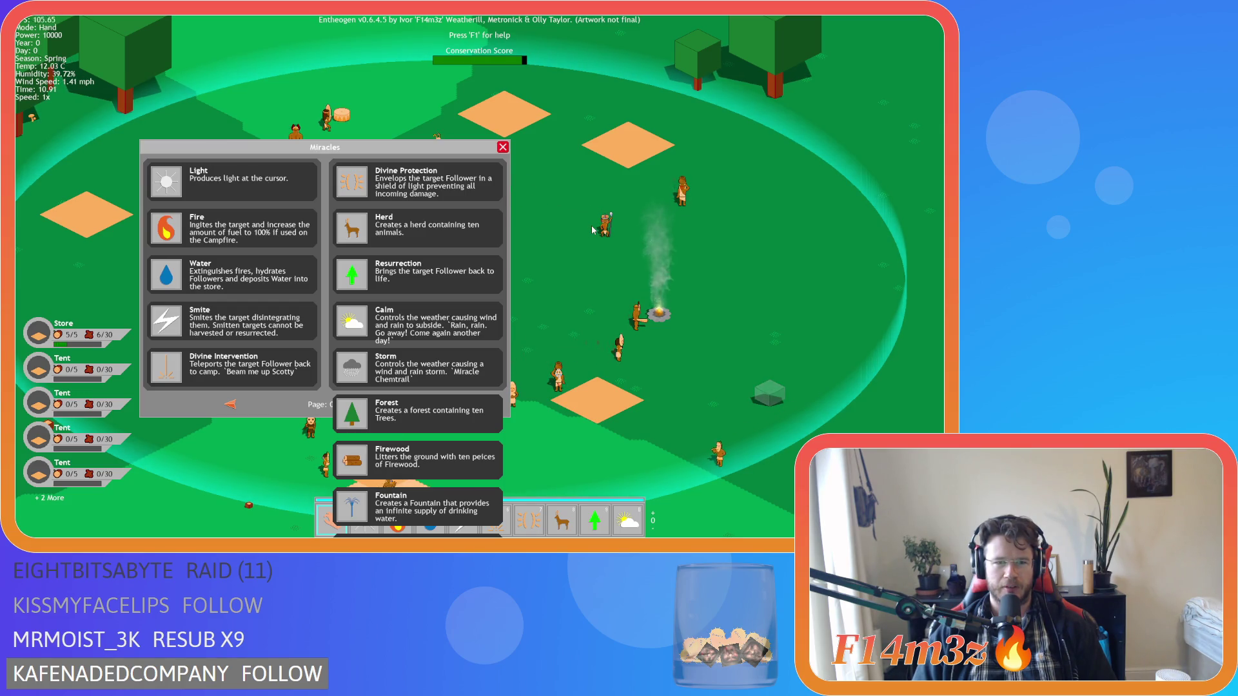
{"action": "key", "text": "Escape"}
{"action": "key", "text": "Escape"}
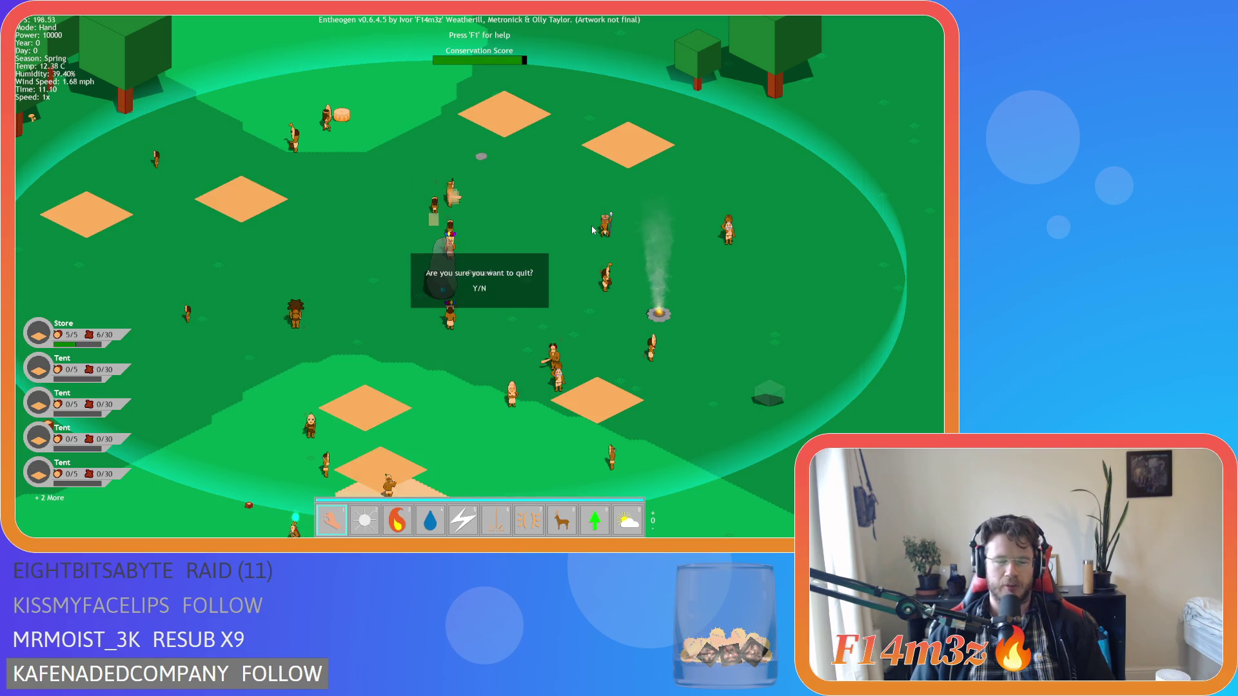
{"action": "key", "text": "Return"}
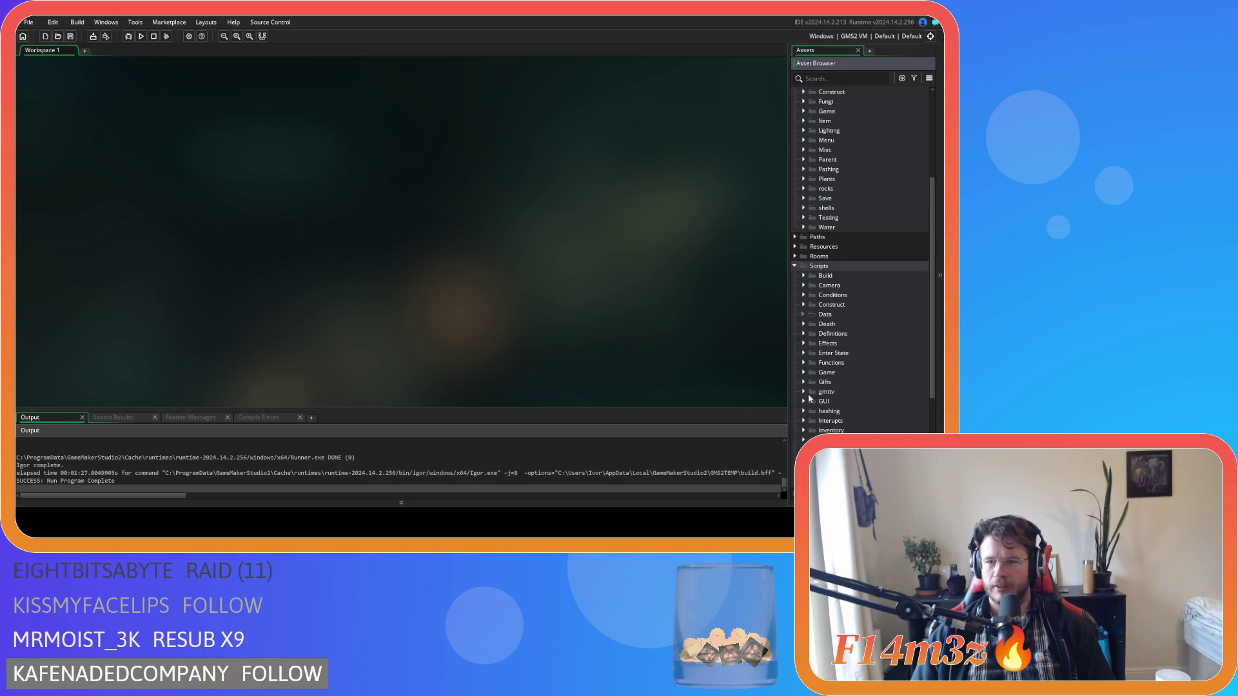
Open the sc_windowSpellbook script from Scripts > GUI > Spellbook
{"action": "scroll", "coordinate": [809, 399], "scroll_direction": "down", "scroll_amount": 2}
{"action": "left_click", "coordinate": [802, 362]}
{"action": "scroll", "coordinate": [811, 361], "scroll_direction": "down", "scroll_amount": 3}
{"action": "left_click", "coordinate": [812, 352]}
{"action": "left_click", "coordinate": [842, 363]}
{"action": "double_click", "coordinate": [841, 363]}
{"action": "scroll", "coordinate": [376, 279], "scroll_direction": "down", "scroll_amount": 4}
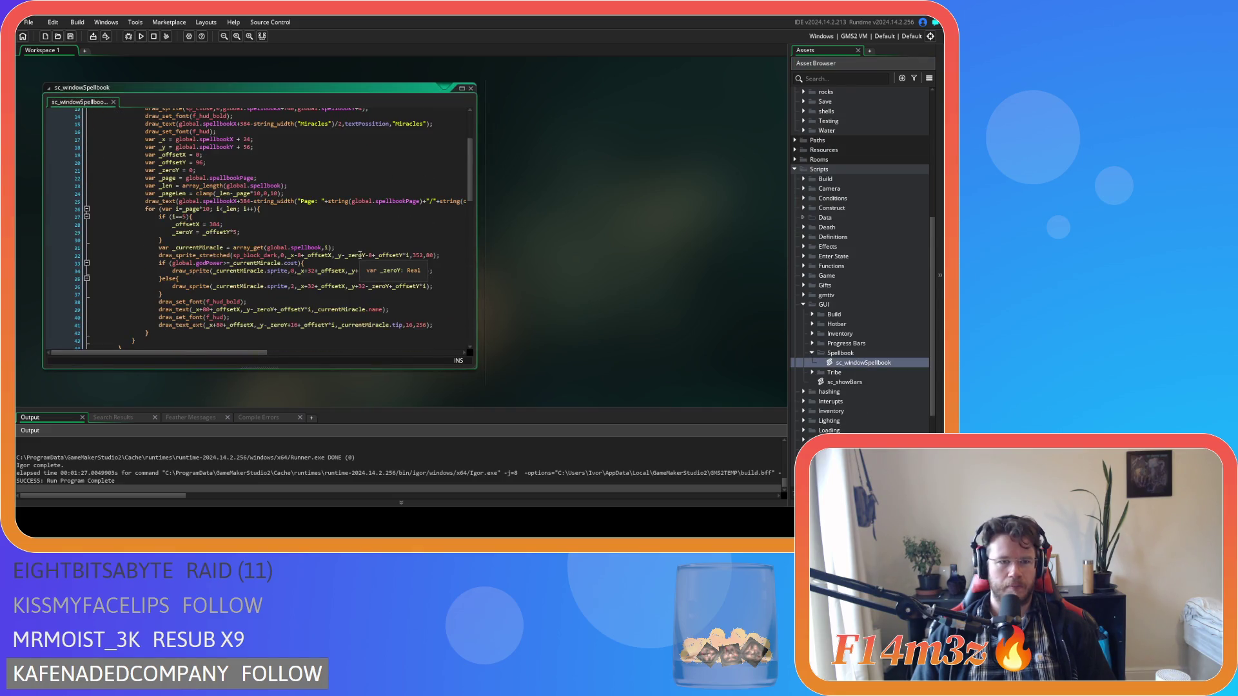
{"action": "mouse_move", "coordinate": [238, 354]}
{"action": "left_mouse_down"}
{"action": "mouse_move", "coordinate": [260, 357]}
{"action": "mouse_move", "coordinate": [220, 358]}
{"action": "left_mouse_up"}
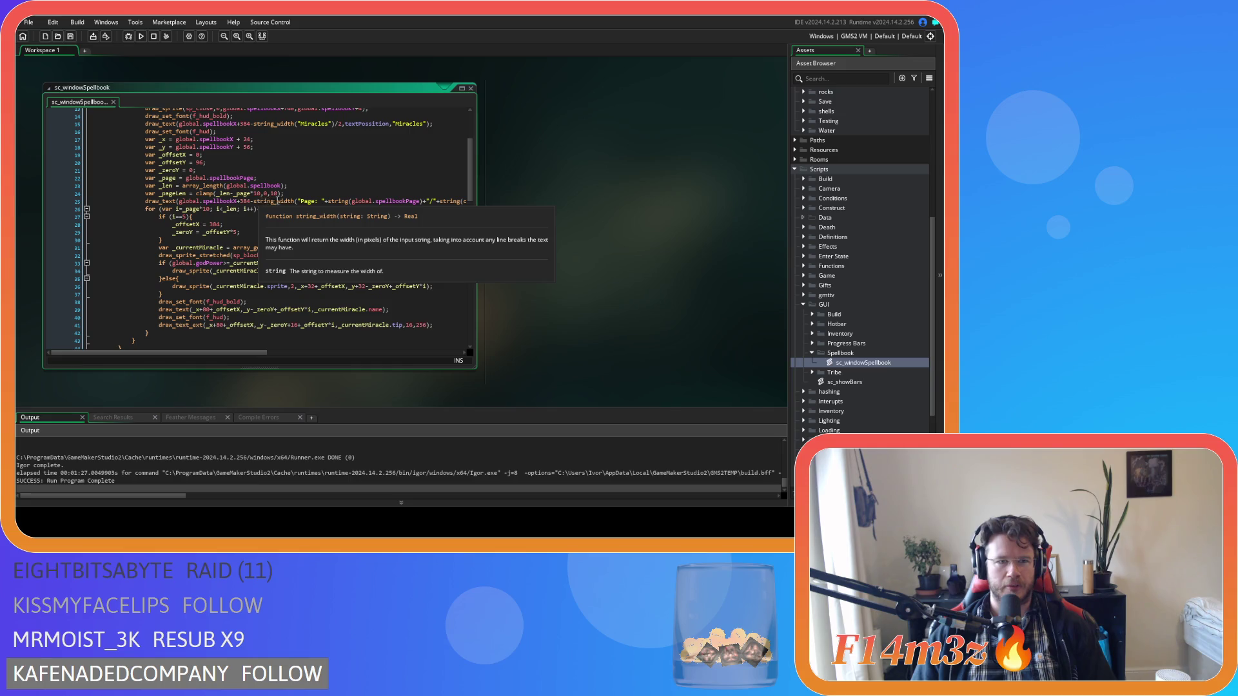
Change the drawing loop condition from i<_len to i<_pageLen and run the game again
{"action": "left_click", "coordinate": [305, 195]}
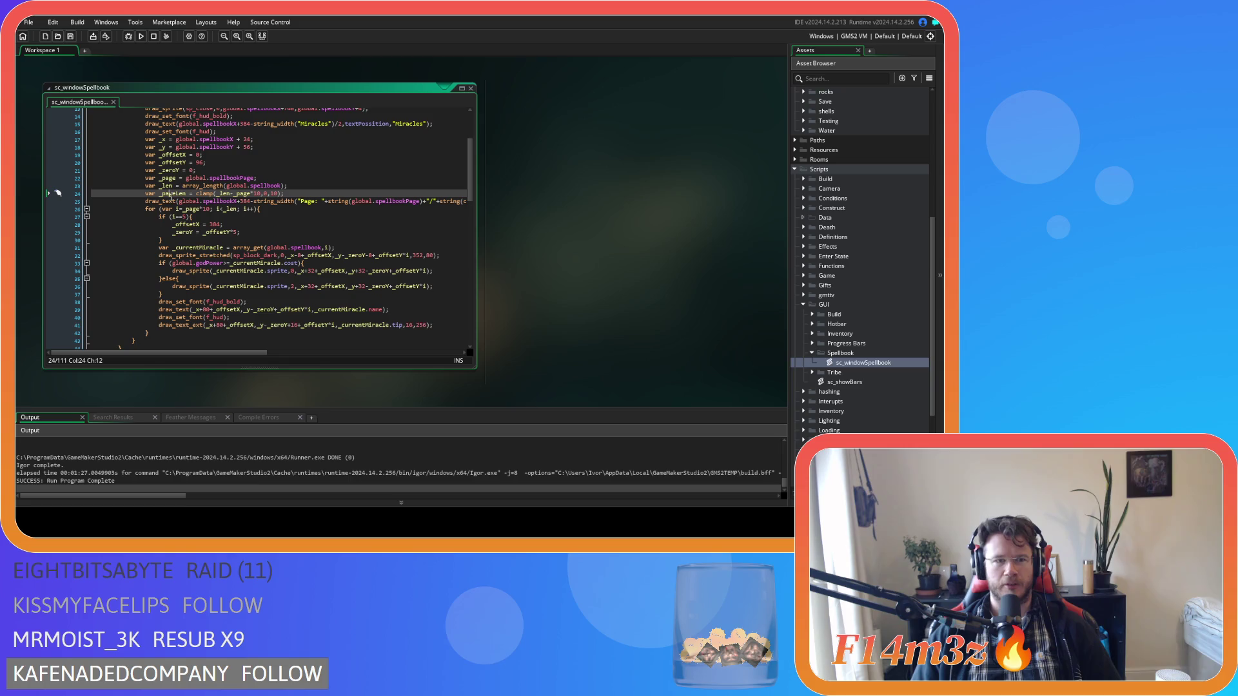
{"action": "left_click", "coordinate": [238, 209]}
{"action": "type", "text": "_pageLen"}
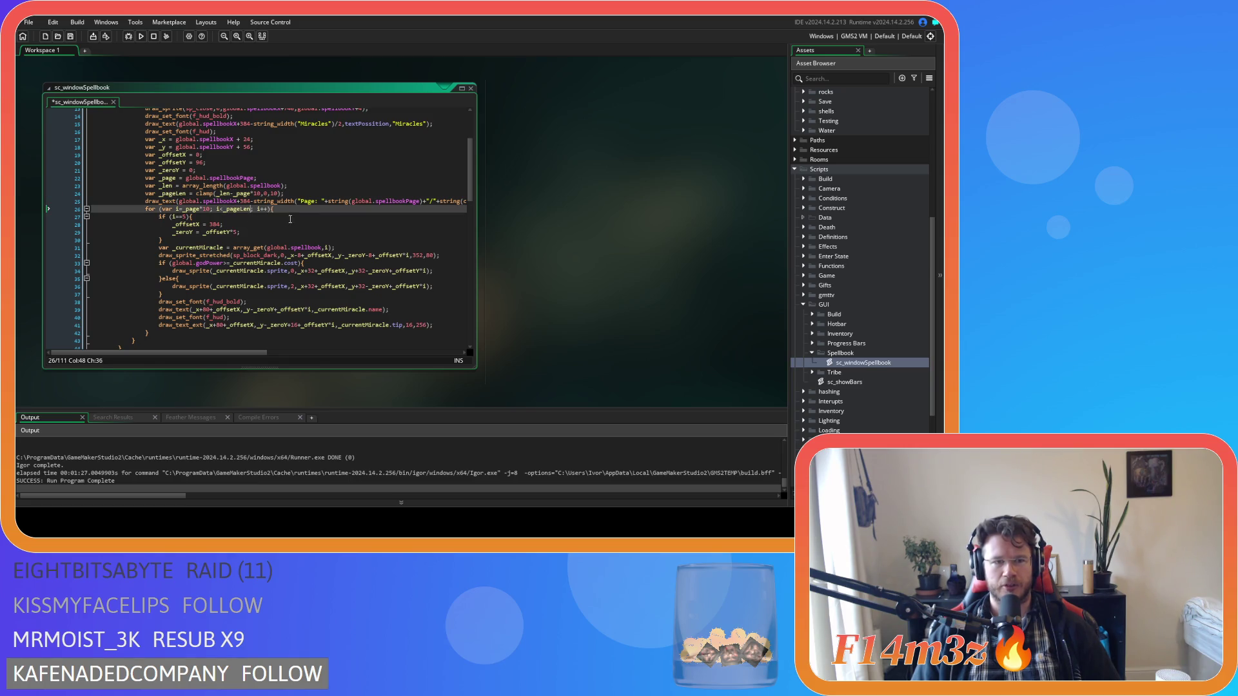
{"action": "key", "text": "F5"}
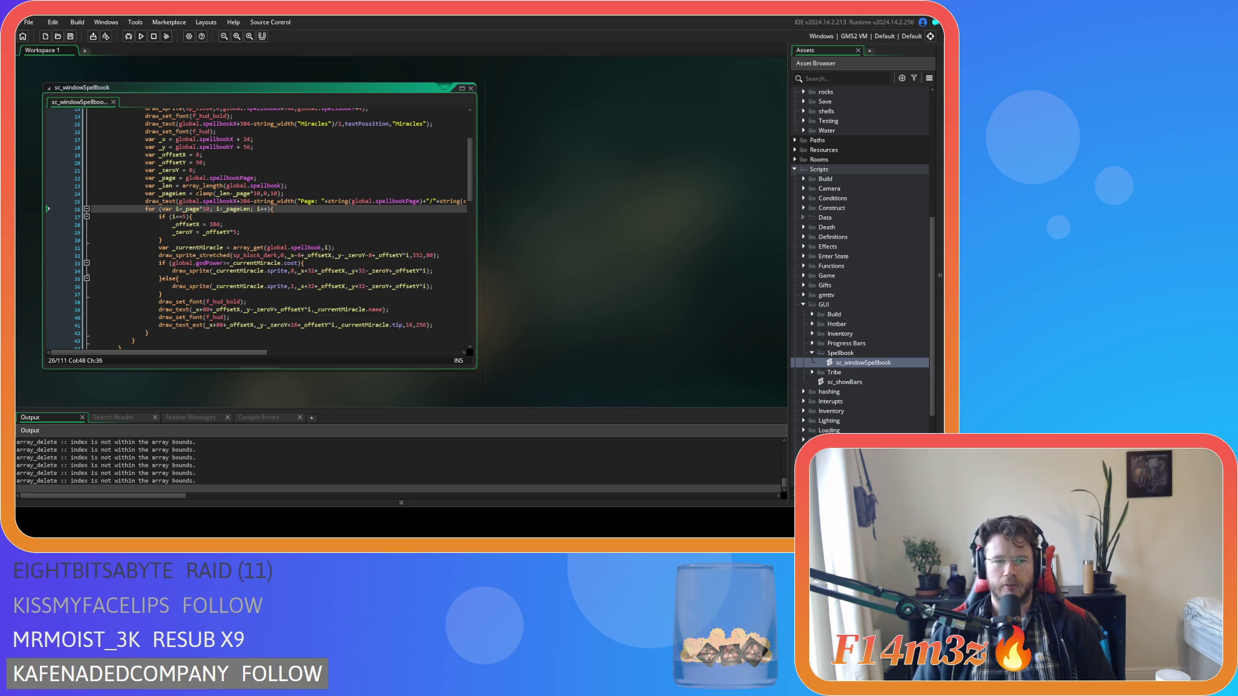
{"action": "key", "text": "alt+Tab"}
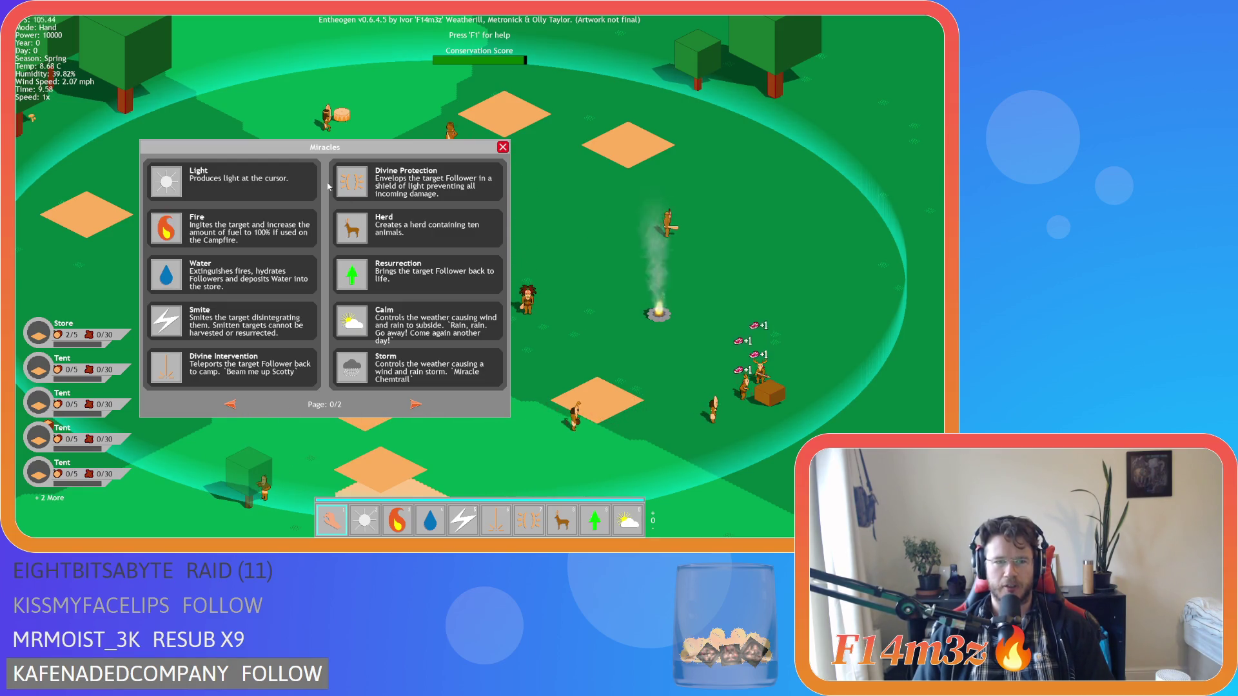
Check the Miracles window shows ten miracles with Page: 0/2, then close it and quit with Escape and Y
{"action": "key", "text": "a"}
{"action": "key", "text": "w"}
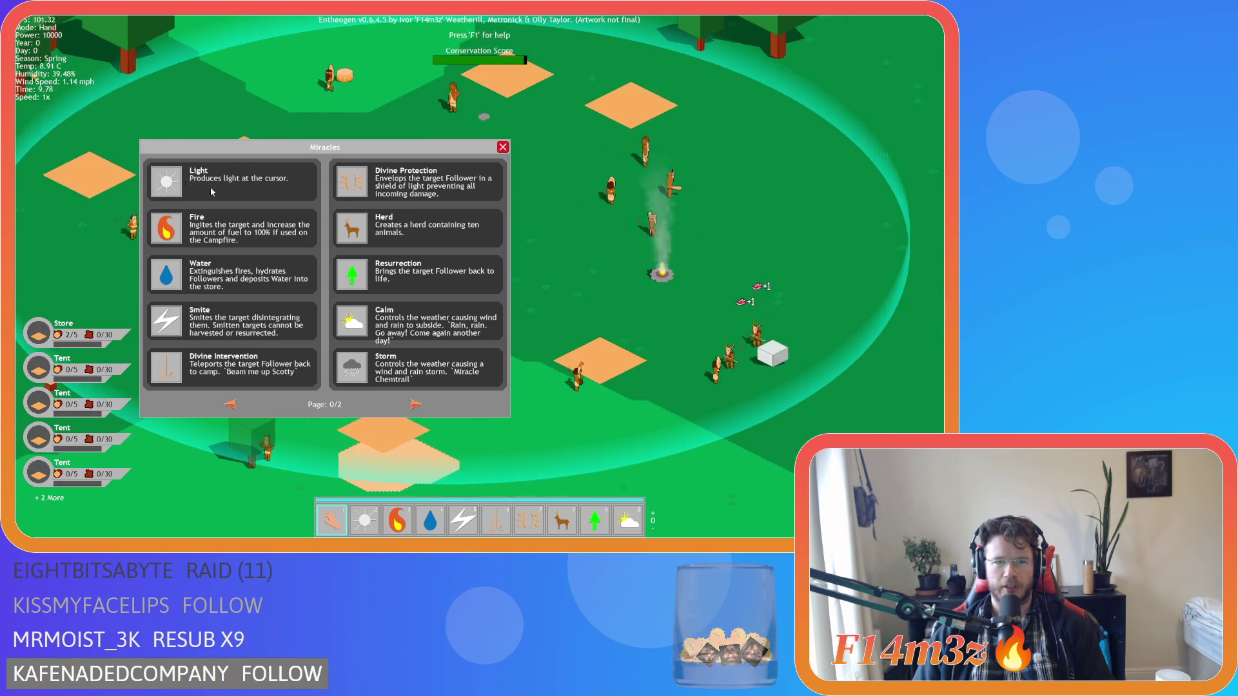
{"action": "key", "text": "d"}
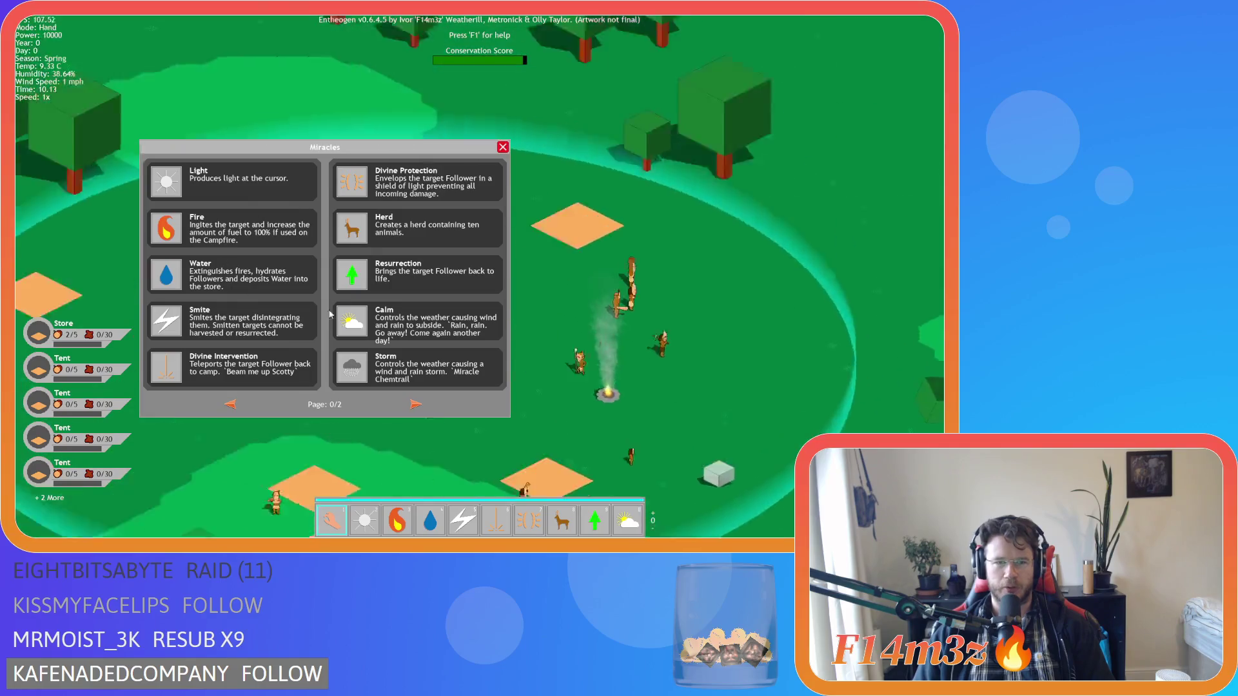
{"action": "key", "text": "a"}
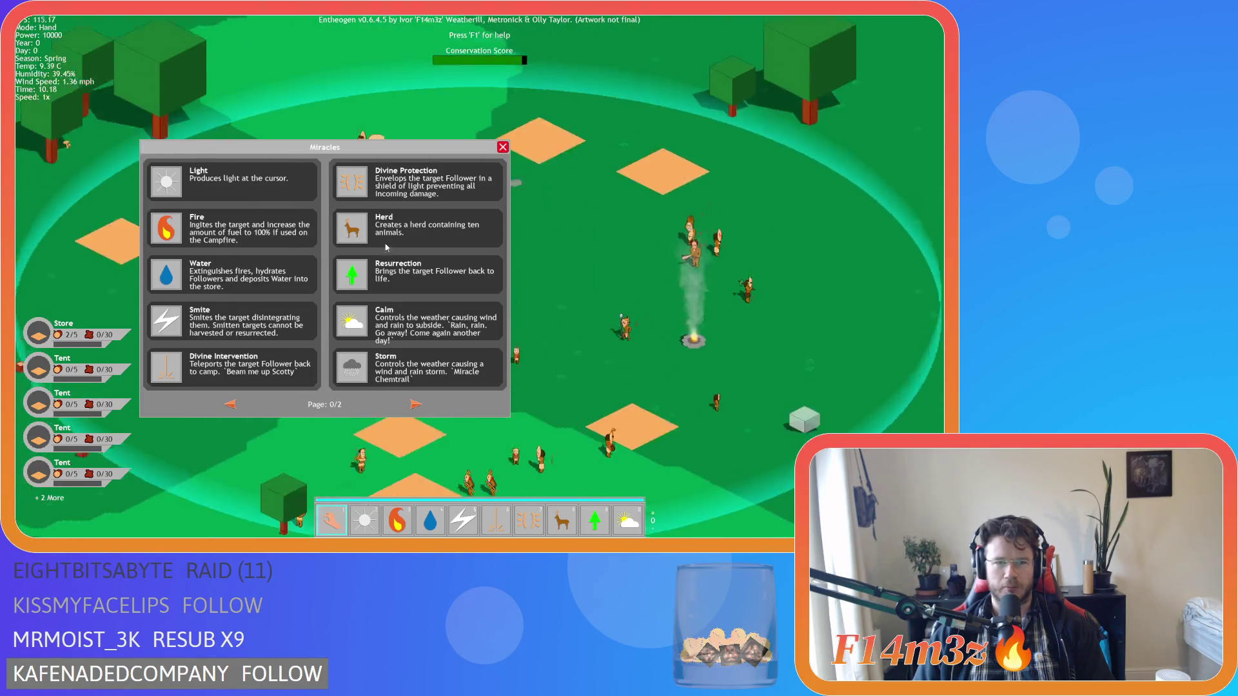
{"action": "key", "text": "Escape"}
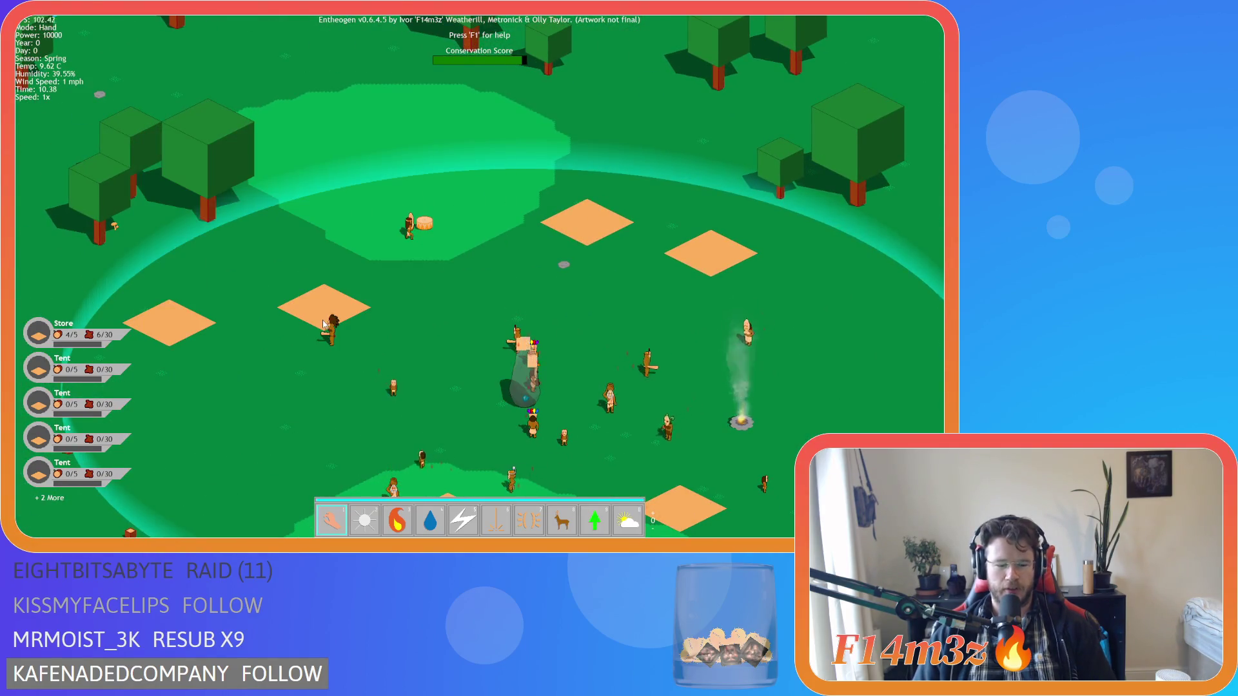
{"action": "key", "text": "s"}
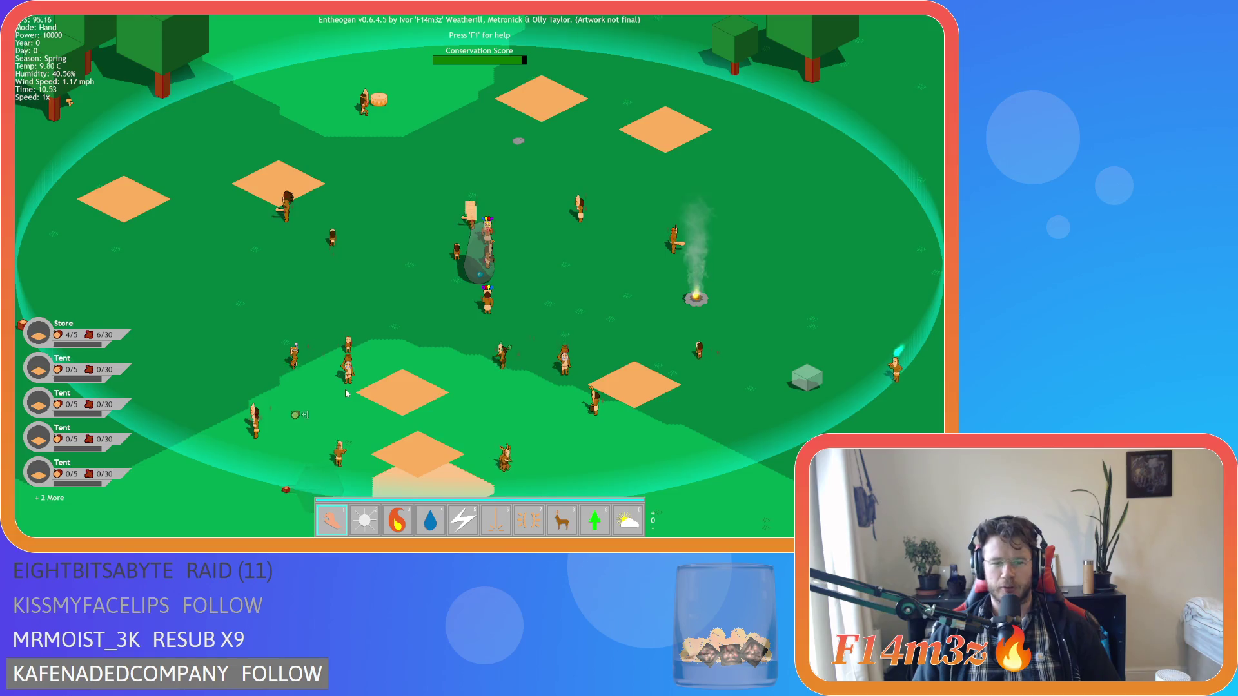
{"action": "key", "text": "Escape"}
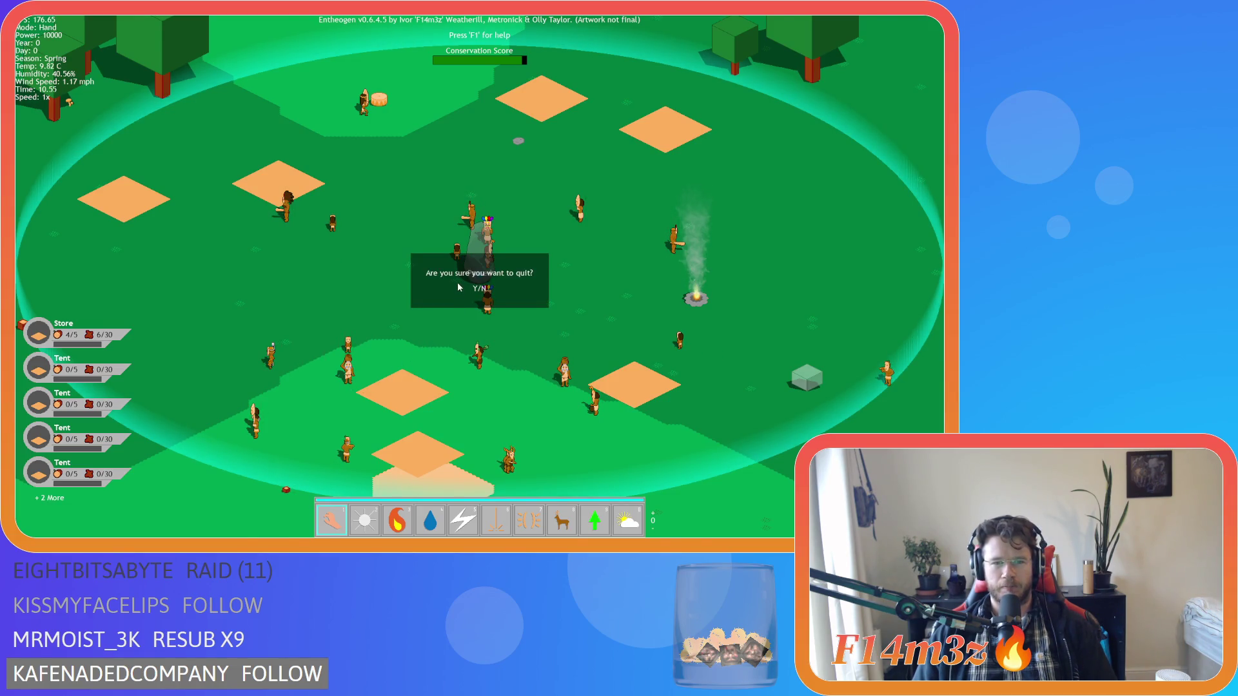
{"action": "key", "text": "y"}
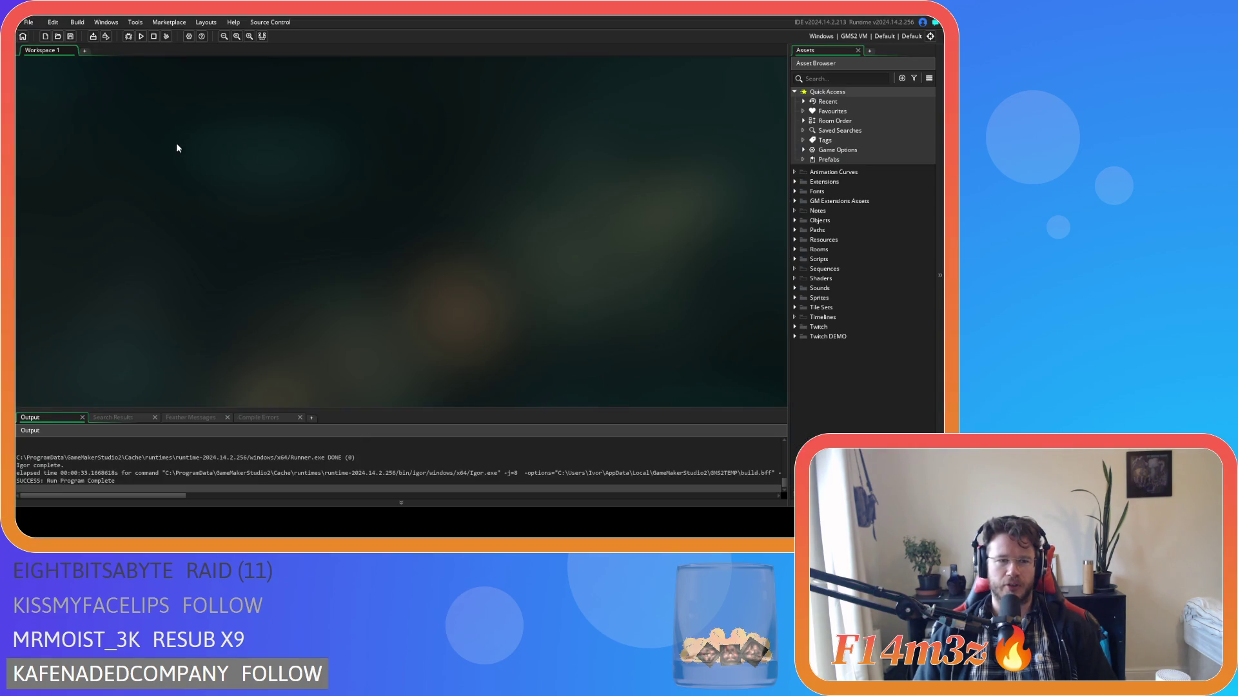